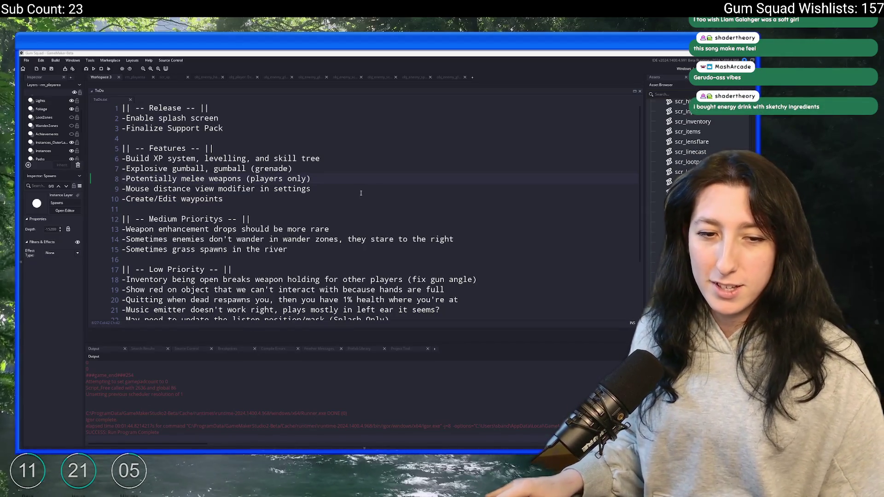
# Close three open document tabs and bring the scr_xp script code to the front.
pyautogui.click(360, 193)
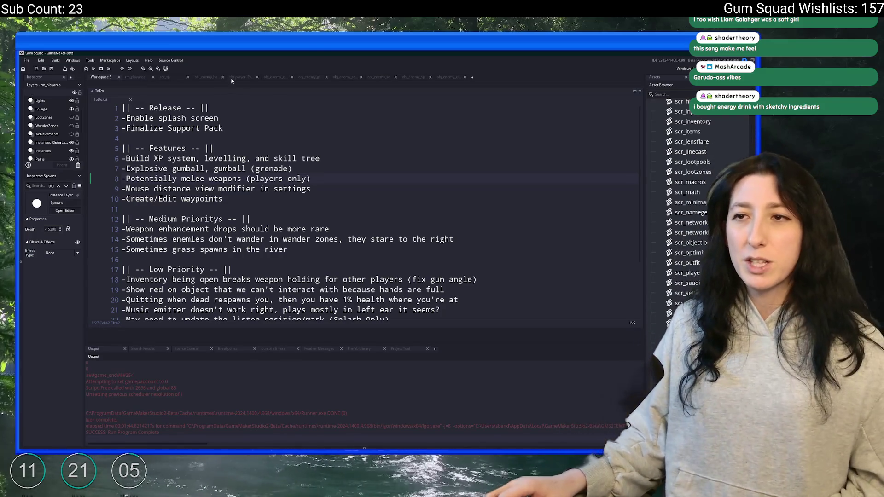
pyautogui.middleClick(208, 79)
pyautogui.middleClick(206, 80)
pyautogui.middleClick(204, 80)
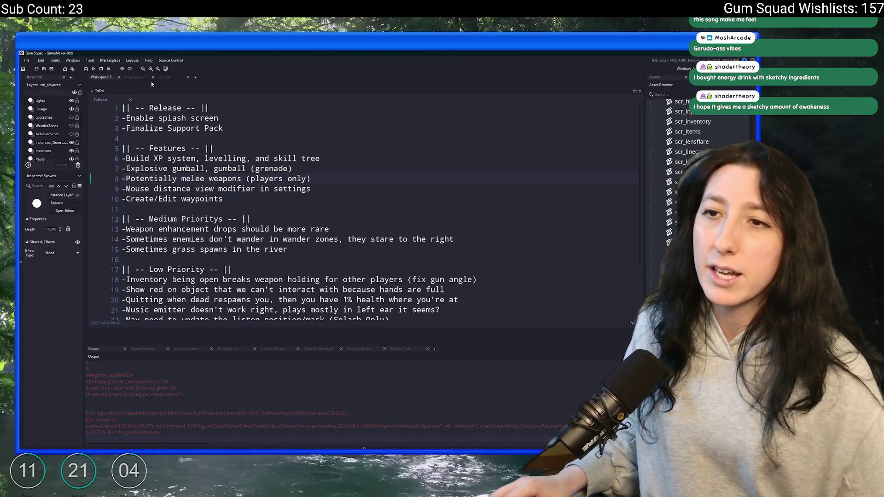
pyautogui.click(158, 80)
pyautogui.click(149, 79)
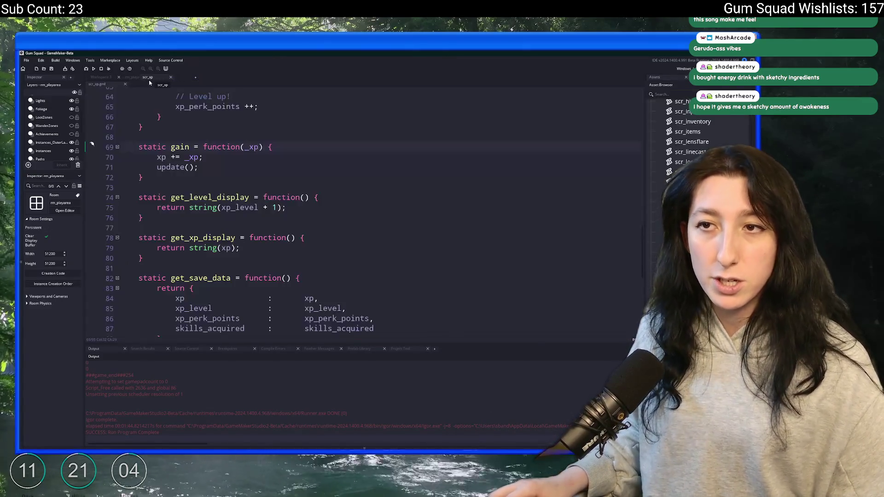
# Clear the asset search filter, widen the Asset Browser, and run Gum Squad to its title menu.
pyautogui.click(275, 130)
pyautogui.write('effec')
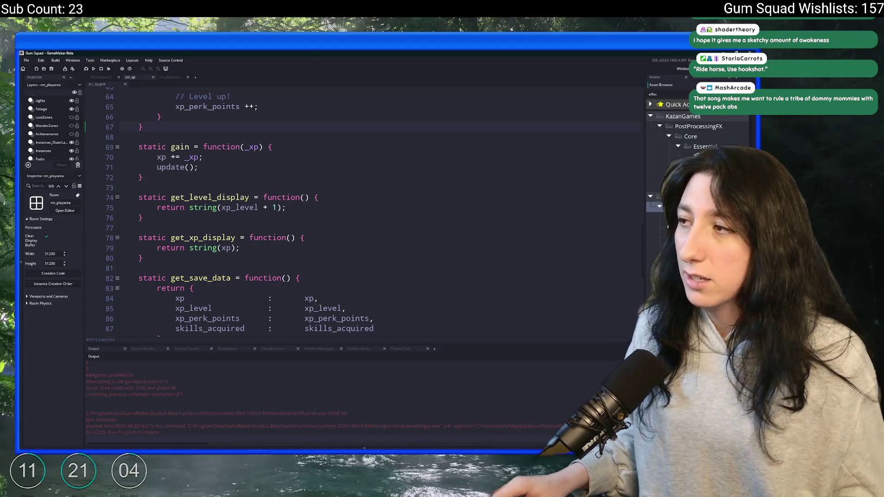
pyautogui.press('Escape')
pyautogui.moveTo(644, 116); pyautogui.dragTo(557, 125)
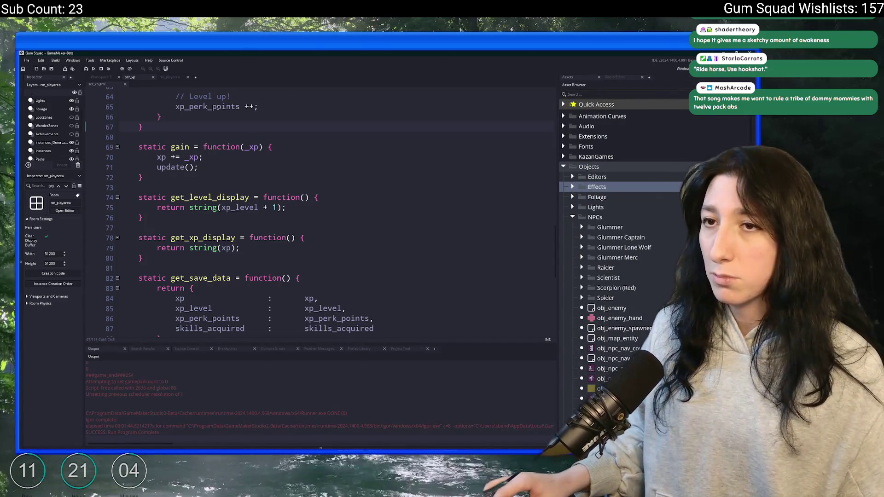
pyautogui.click(94, 69)
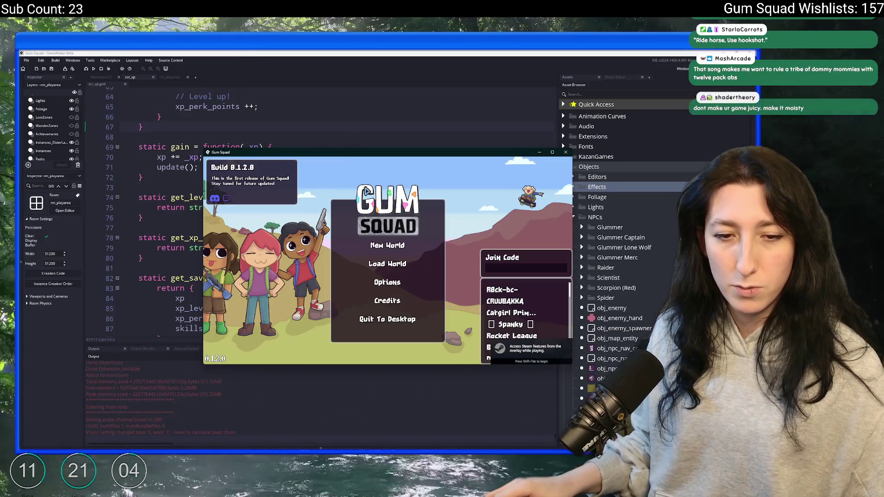
# Create a new world in the Gum Squad test run, stop the game, and open rm_playarea.
pyautogui.click(387, 245)
pyautogui.click(387, 307)
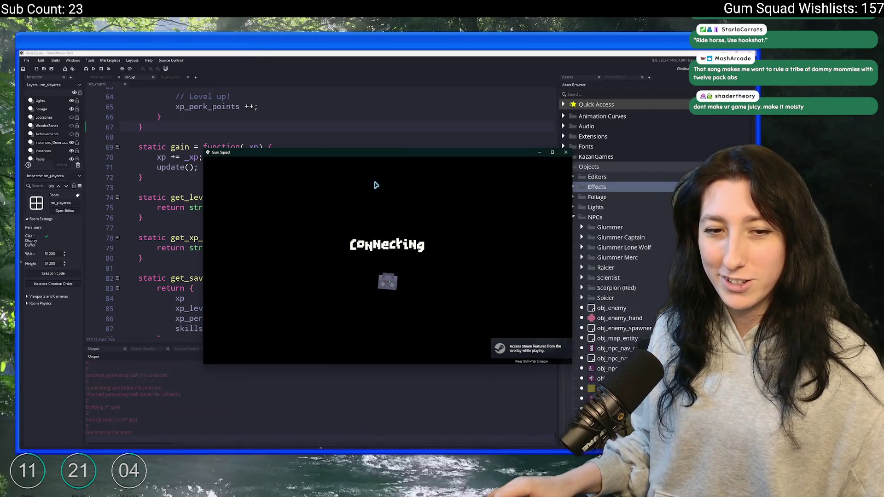
pyautogui.moveTo(381, 152)
pyautogui.mouseDown()
pyautogui.moveTo(382, 51)
pyautogui.moveTo(413, 118)
pyautogui.mouseUp()
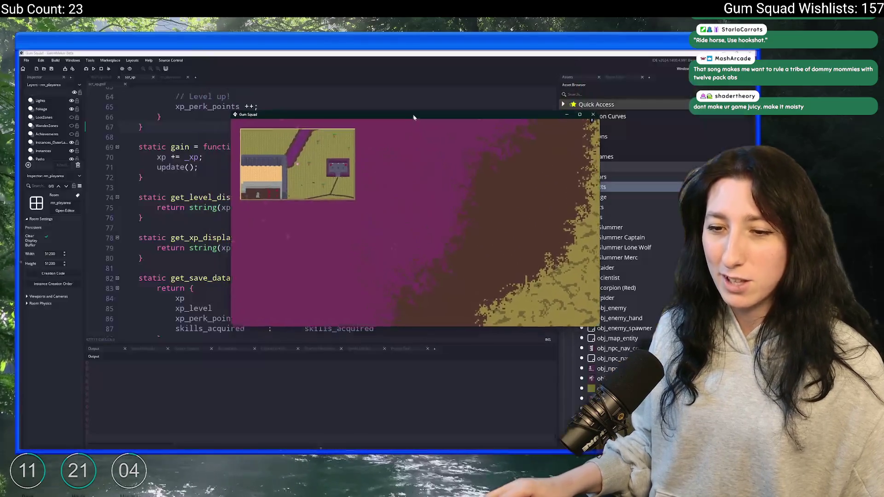
pyautogui.click(102, 69)
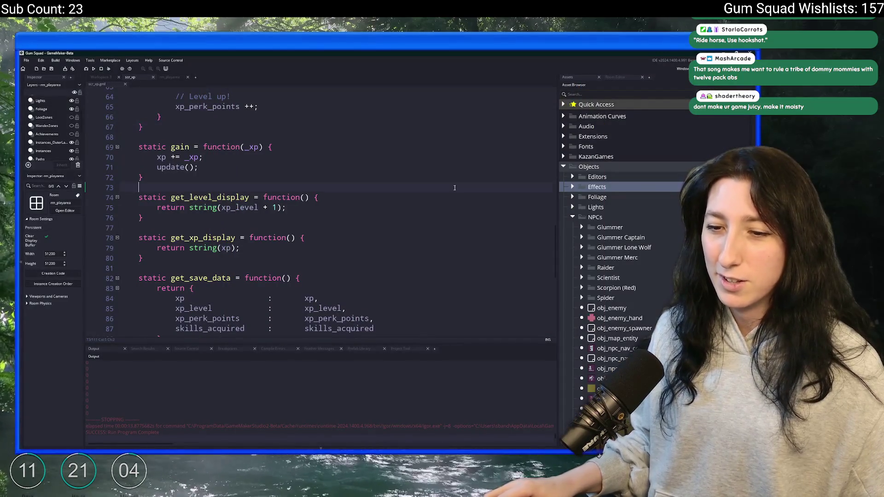
pyautogui.click(173, 78)
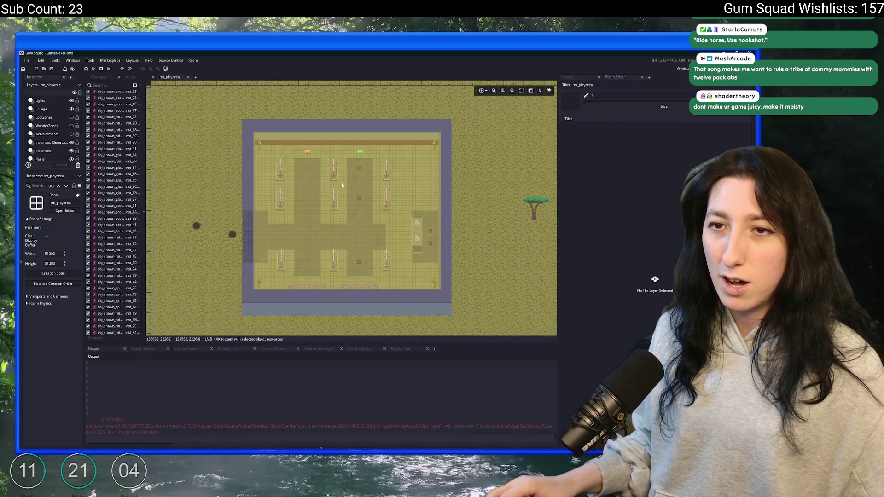
# Pan and zoom around rm_playarea and select the obj_player instance.
pyautogui.scroll(3, 341, 185)
pyautogui.hscroll(-5, 308, 112)
pyautogui.scroll(3, 336, 189)
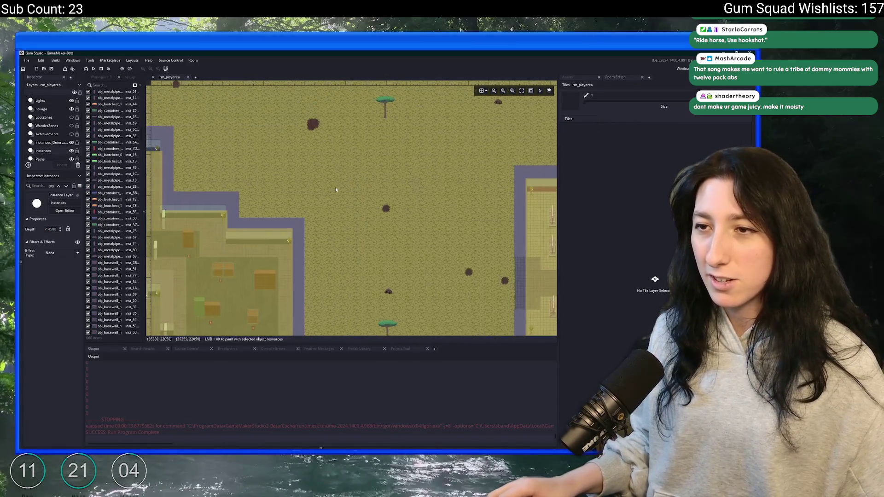
pyautogui.scroll(-5, 381, 200)
pyautogui.scroll(3, 510, 228)
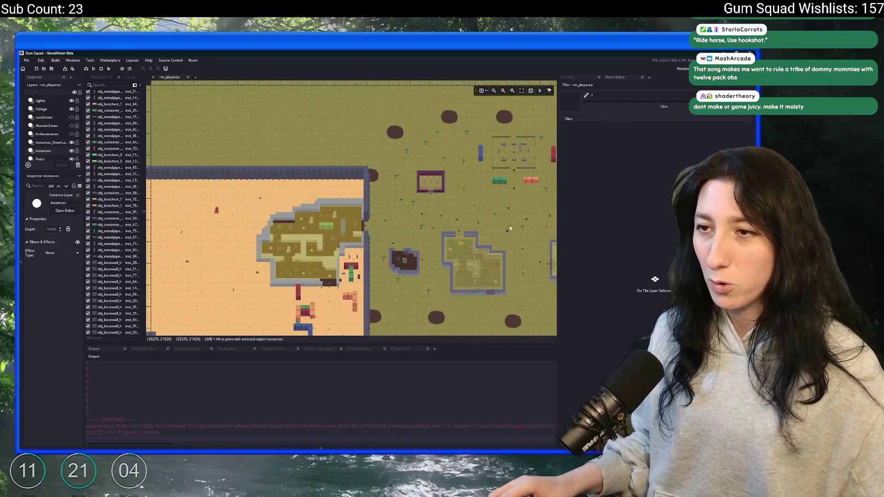
pyautogui.scroll(5, 390, 193)
pyautogui.click(369, 127)
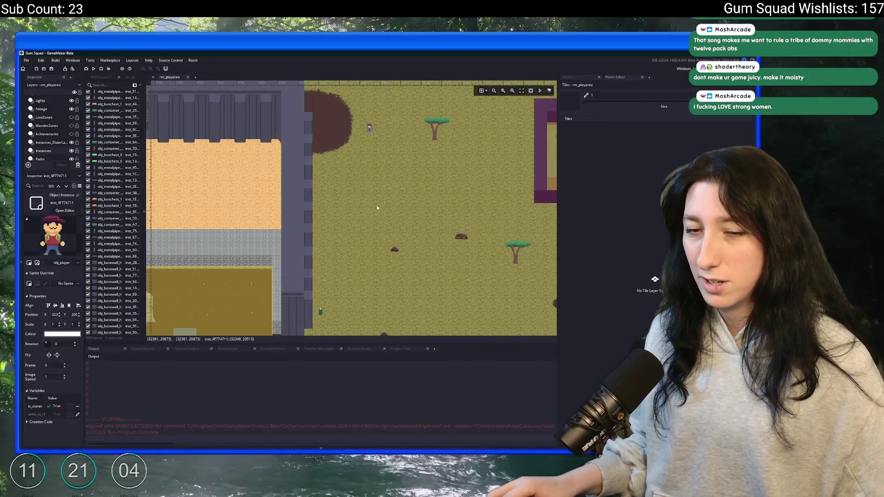
pyautogui.click(299, 237)
# Paste a copy of the player instance and drag it right beside the containers.
pyautogui.scroll(-5, 360, 214)
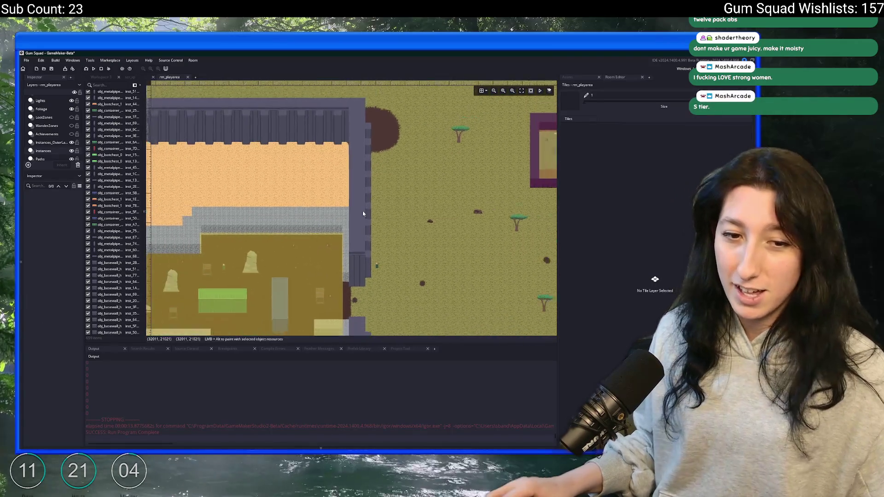
pyautogui.scroll(-5, 344, 188)
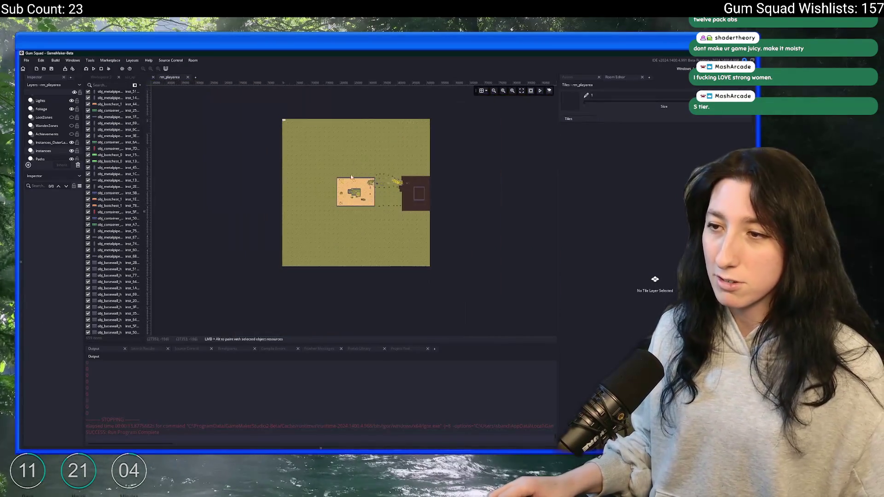
pyautogui.scroll(5, 362, 188)
pyautogui.scroll(8, 361, 187)
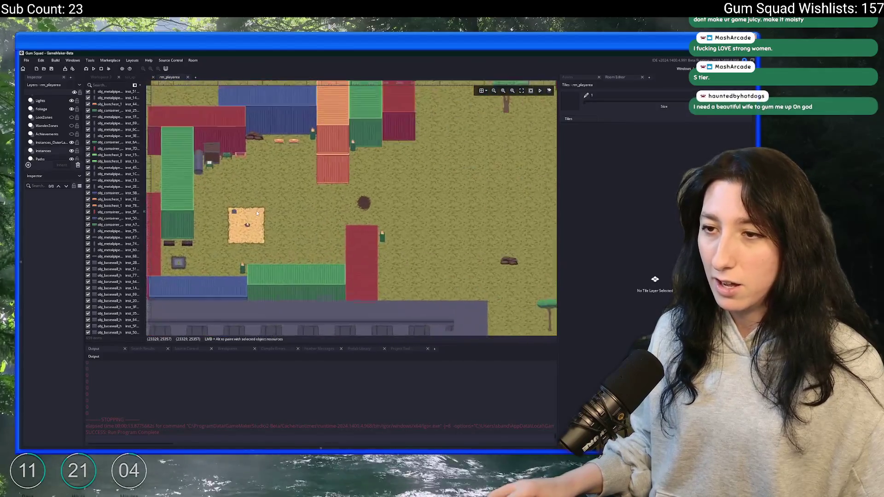
pyautogui.scroll(2, 258, 207)
pyautogui.hotkey('ctrl', 'v')
pyautogui.scroll(-4, 252, 204)
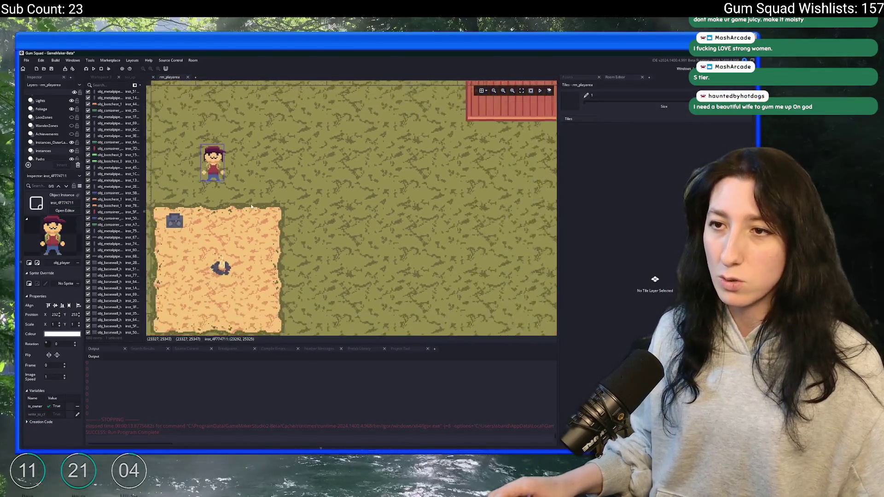
pyautogui.scroll(-3, 172, 237)
pyautogui.moveTo(170, 236); pyautogui.dragTo(211, 232)
pyautogui.click(341, 175)
# Paste another player instance into the room.
pyautogui.scroll(-5, 341, 175)
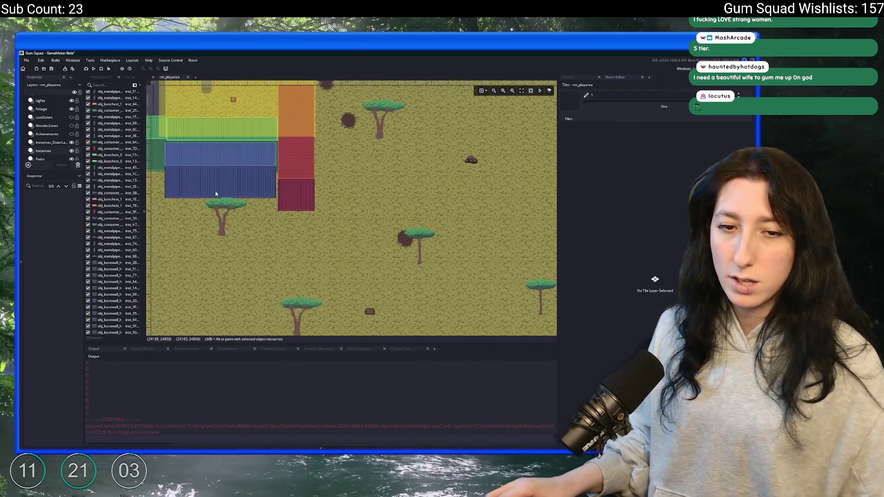
pyautogui.scroll(-6, 433, 233)
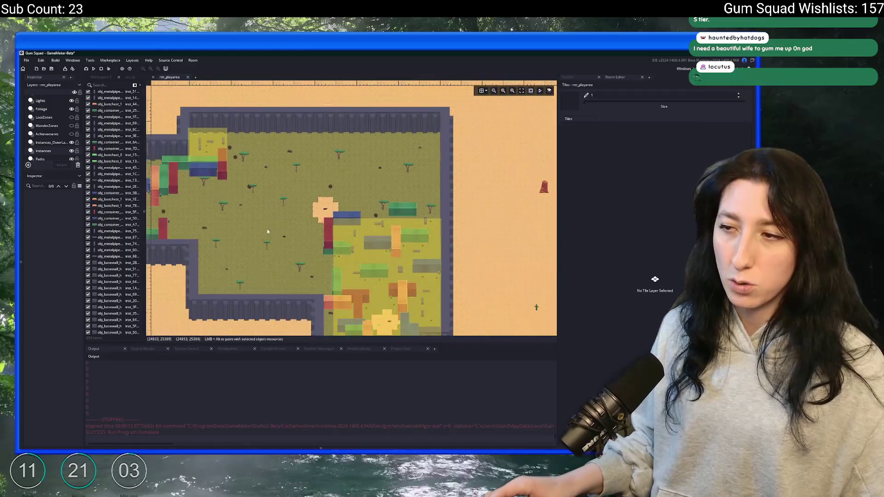
pyautogui.scroll(8, 318, 198)
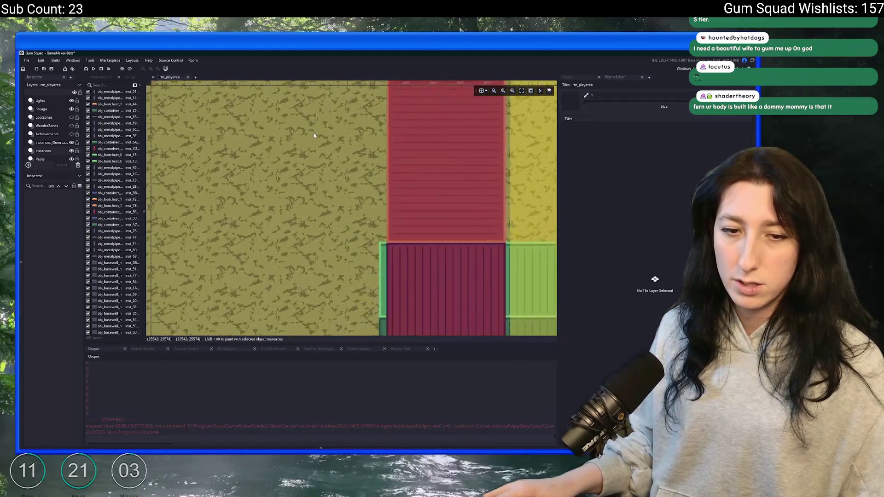
pyautogui.scroll(3, 313, 189)
pyautogui.hotkey('ctrl', 'v')
pyautogui.scroll(-4, 358, 227)
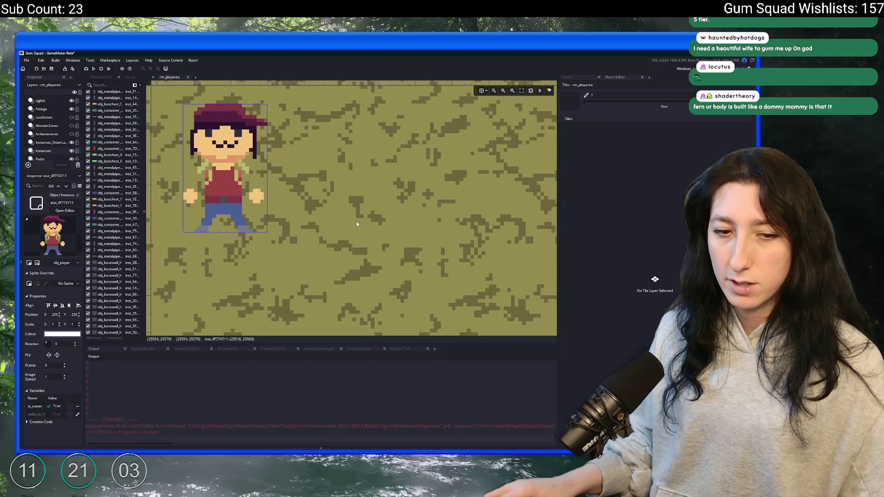
pyautogui.scroll(-3, 339, 224)
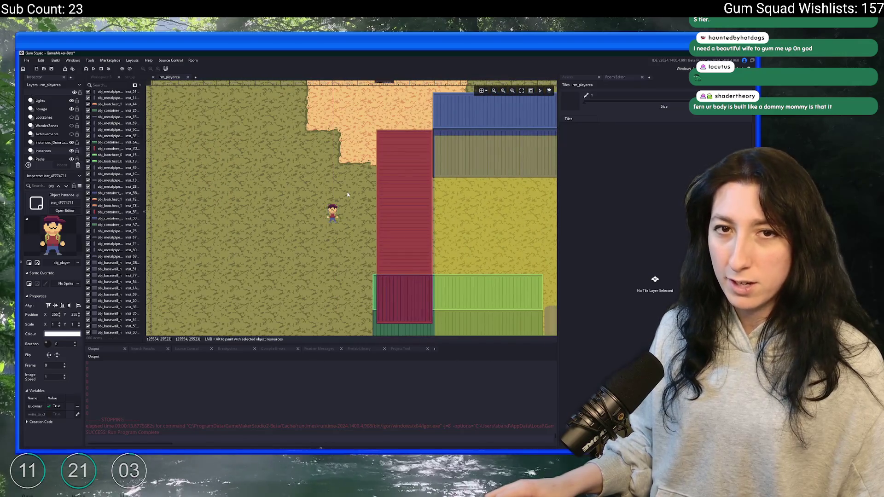
pyautogui.scroll(-2, 339, 216)
# Refocus GameMaker, then switch over to the YouTube browser window.
pyautogui.moveTo(368, 449)
pyautogui.moveTo(389, 428)
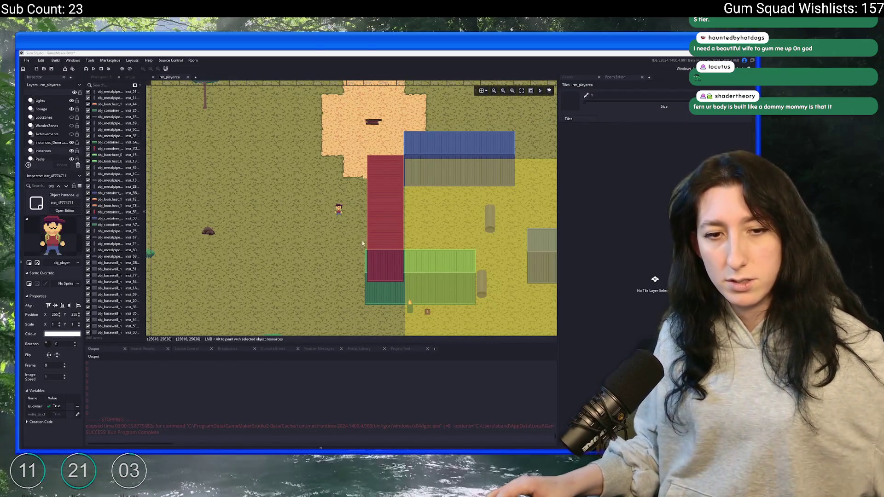
pyautogui.click(295, 187)
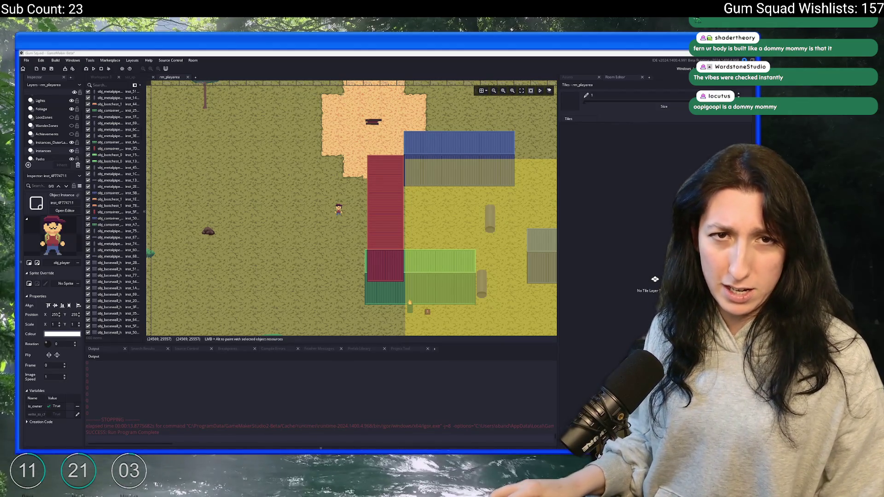
pyautogui.hotkey('alt', 'Tab')
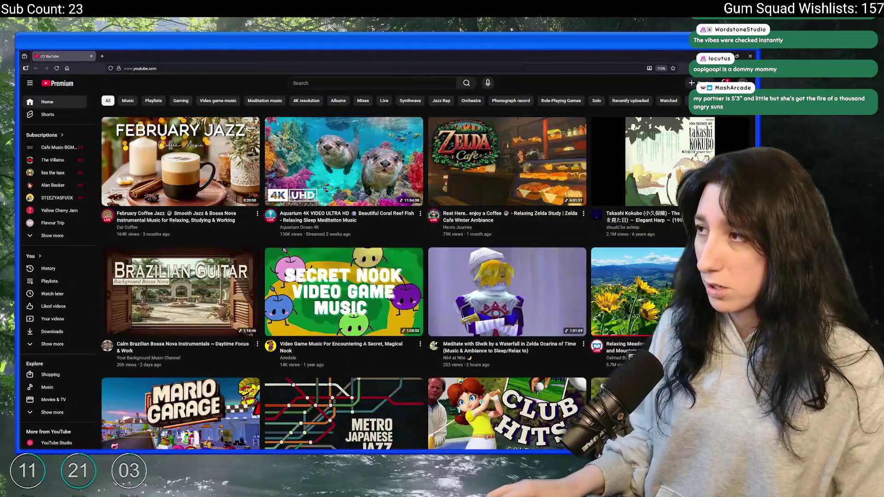
# Open a YouTube notification's comment thread, like the first comment, and return to GameMaker.
pyautogui.click(709, 82)
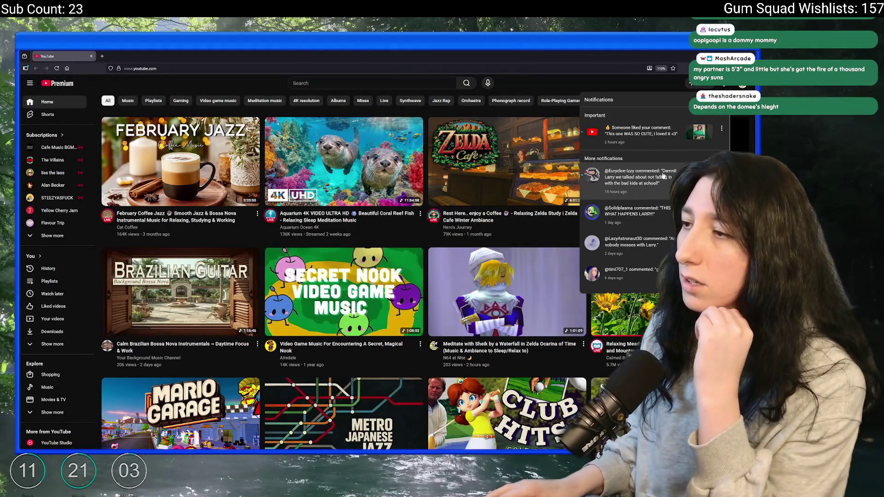
pyautogui.click(654, 186)
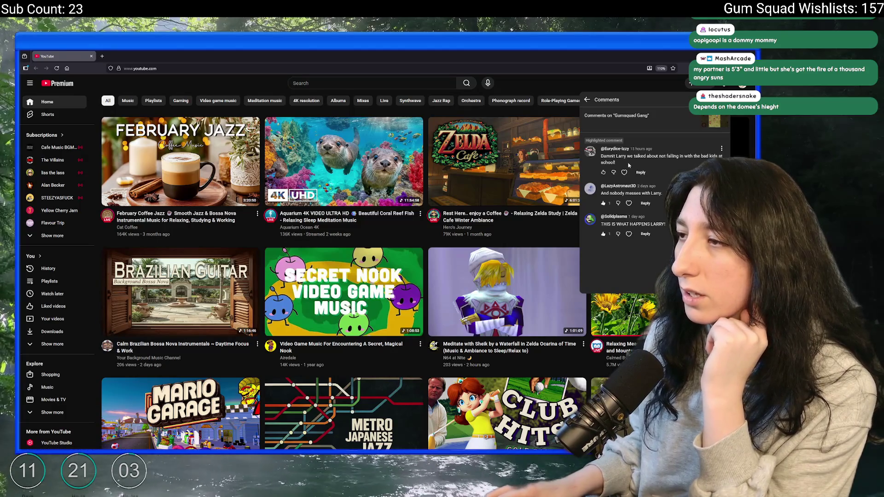
pyautogui.click(602, 173)
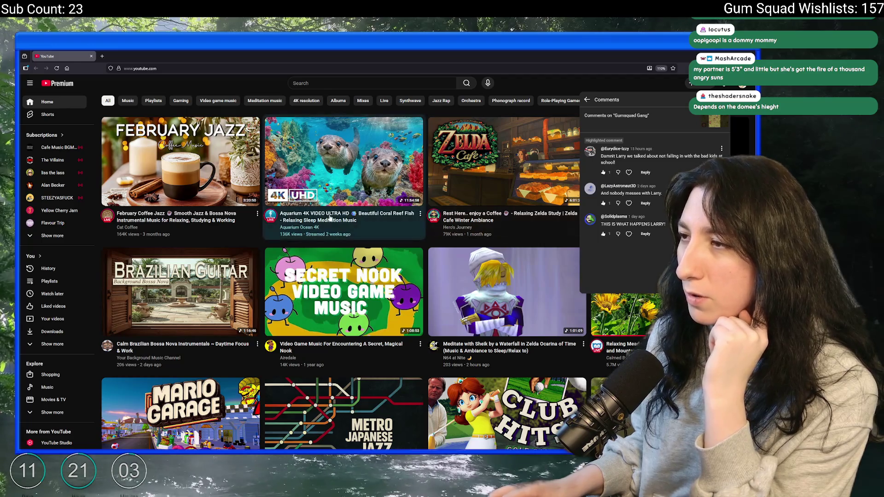
pyautogui.hotkey('alt', 'Tab')
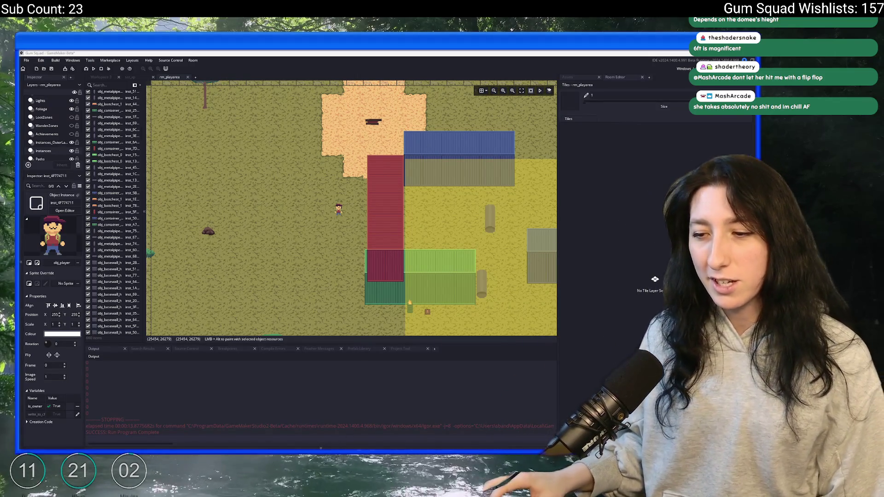
# Launch Aseprite from system search and create a new 1024x1024 sprite.
pyautogui.press('super')
pyautogui.write('as')
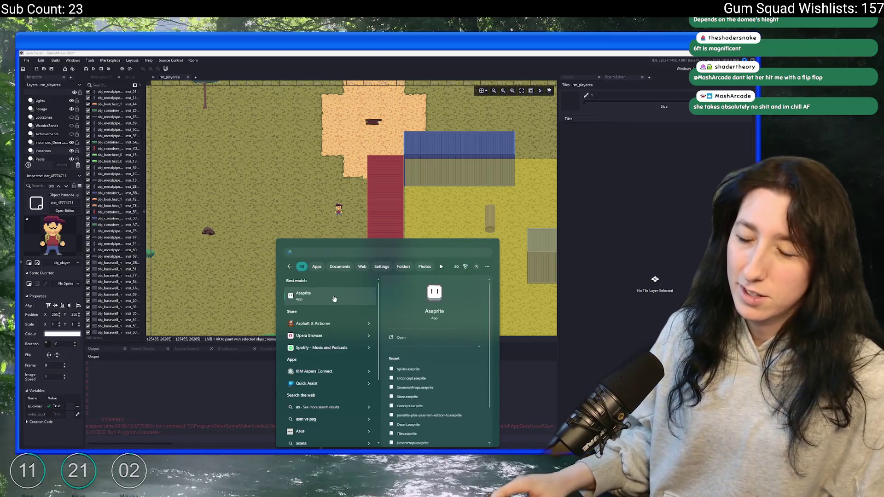
pyautogui.click(334, 299)
pyautogui.hotkey('ctrl', 'n')
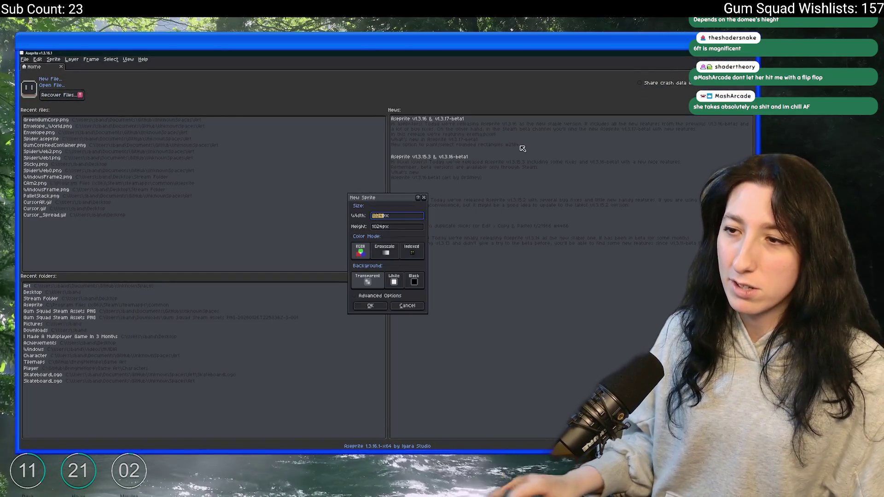
pyautogui.press('Return')
pyautogui.scroll(-2, 372, 271)
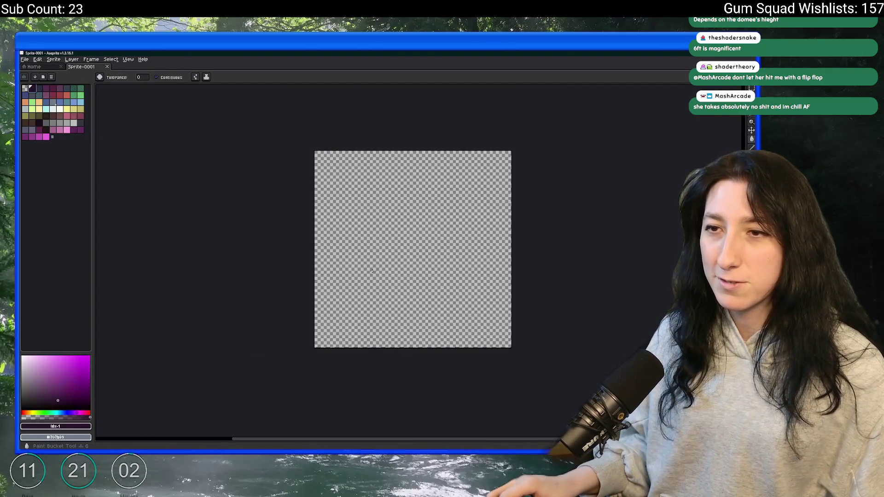
# Fill the canvas dark purple, add a new layer, and pick a white pencil.
pyautogui.click(372, 270)
pyautogui.hotkey('shift', 'n')
pyautogui.scroll(1, 394, 231)
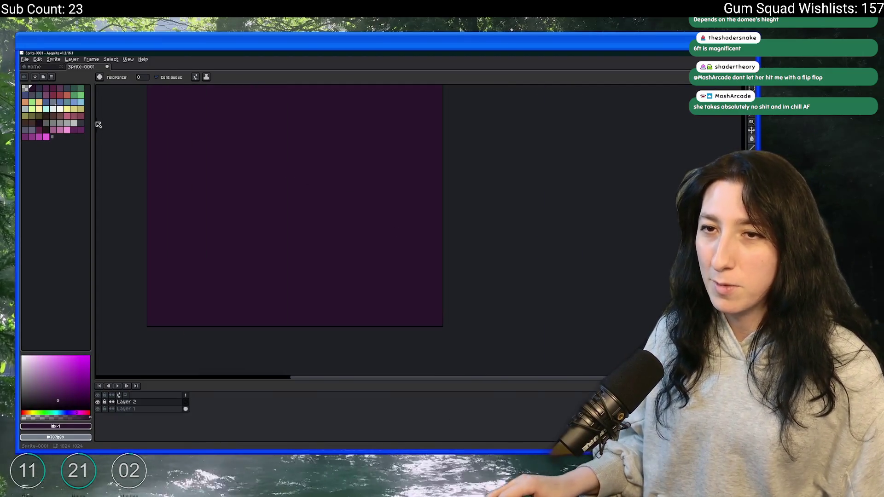
pyautogui.click(59, 109)
pyautogui.press('b')
pyautogui.scroll(1, 259, 239)
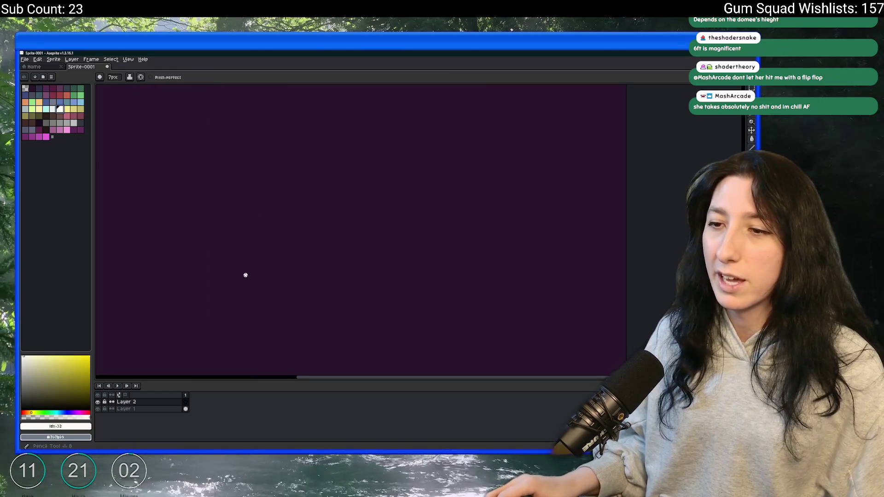
# Draw the first white stick figure's body and arm, redoing the initial leg strokes.
pyautogui.moveTo(254, 316)
pyautogui.mouseDown()
pyautogui.moveTo(294, 324)
pyautogui.moveTo(266, 295)
pyautogui.moveTo(277, 326)
pyautogui.moveTo(273, 243)
pyautogui.mouseUp()
pyautogui.hotkey('ctrl', 'z')
pyautogui.hotkey('ctrl', 'z')
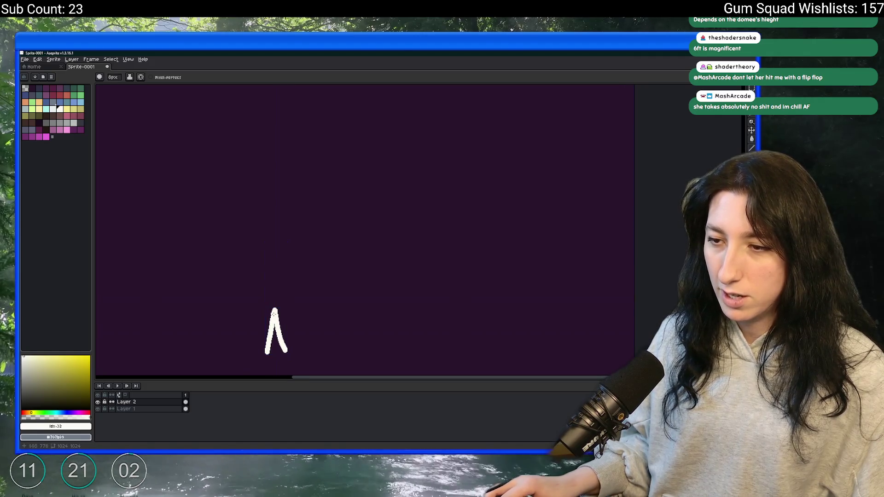
pyautogui.hotkey('ctrl', 'z')
pyautogui.moveTo(254, 353)
pyautogui.mouseDown()
pyautogui.moveTo(263, 266)
pyautogui.moveTo(282, 345)
pyautogui.mouseUp()
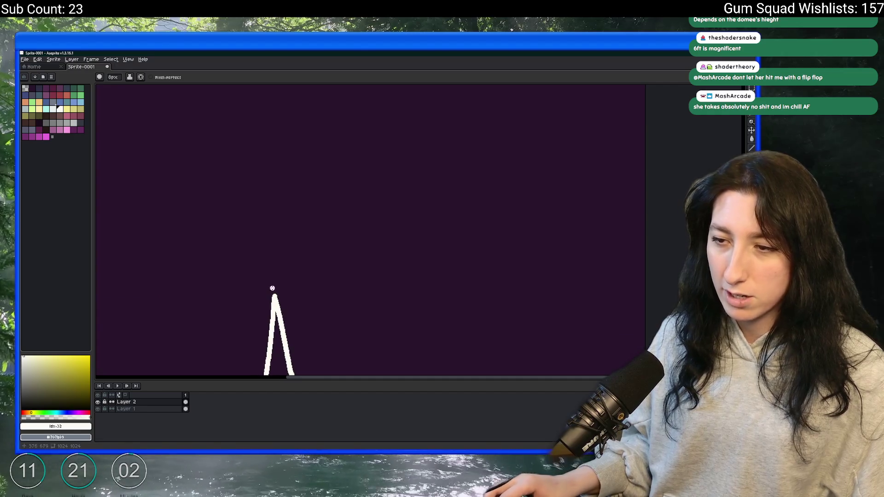
pyautogui.moveTo(276, 277)
pyautogui.mouseDown()
pyautogui.moveTo(265, 219)
pyautogui.moveTo(299, 183)
pyautogui.moveTo(288, 201)
pyautogui.mouseUp()
pyautogui.scroll(-2, 298, 236)
pyautogui.scroll(2, 298, 237)
# Draw the second stick figure's legs, torso and arms in white.
pyautogui.moveTo(292, 338); pyautogui.dragTo(309, 282)
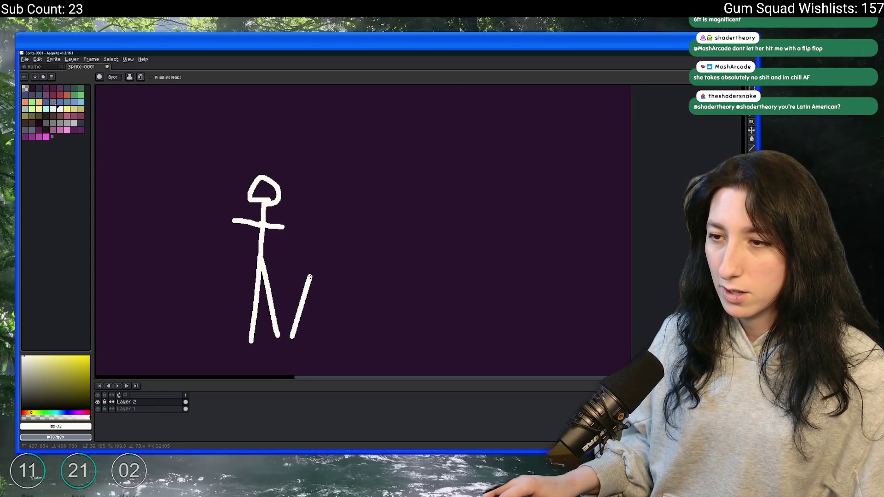
pyautogui.moveTo(308, 281); pyautogui.dragTo(323, 334)
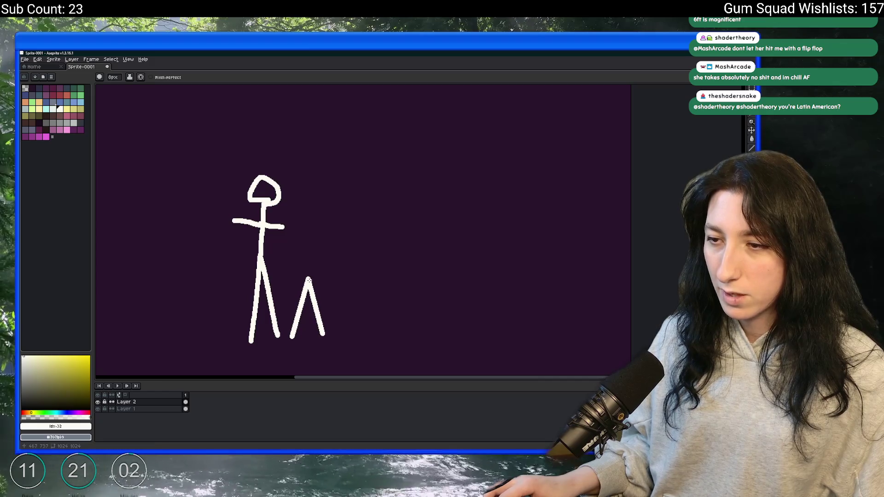
pyautogui.moveTo(308, 276); pyautogui.dragTo(309, 234)
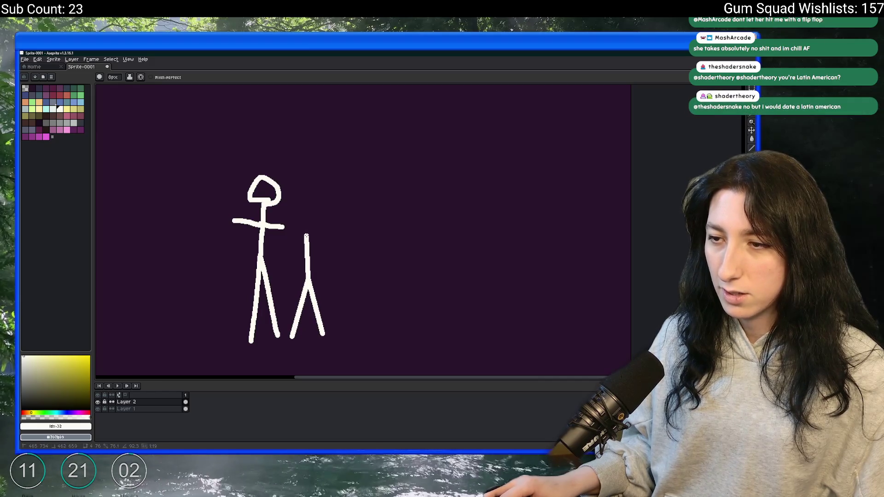
pyautogui.moveTo(291, 249)
pyautogui.mouseDown()
pyautogui.moveTo(326, 249)
pyautogui.moveTo(302, 205)
pyautogui.moveTo(320, 224)
pyautogui.moveTo(305, 230)
pyautogui.mouseUp()
pyautogui.scroll(-2, 305, 230)
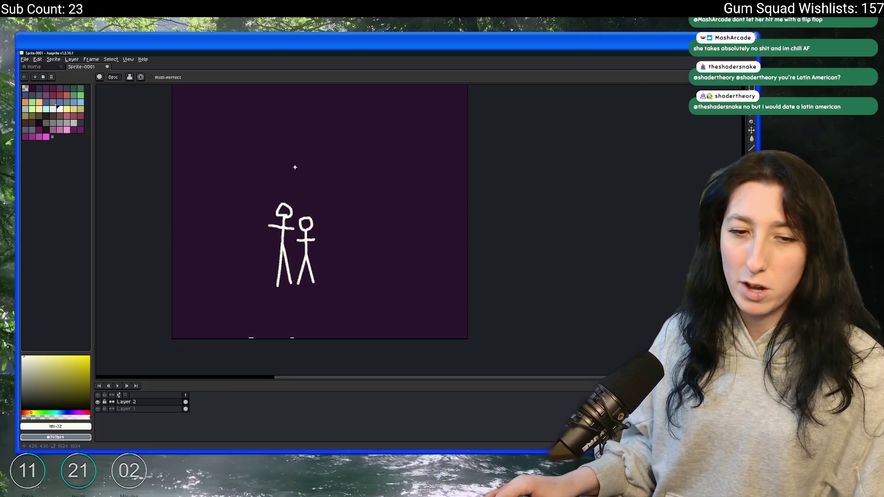
pyautogui.scroll(4, 282, 233)
# Draw a tan crown with three tall spikes above the smaller figure's head.
pyautogui.press('m')
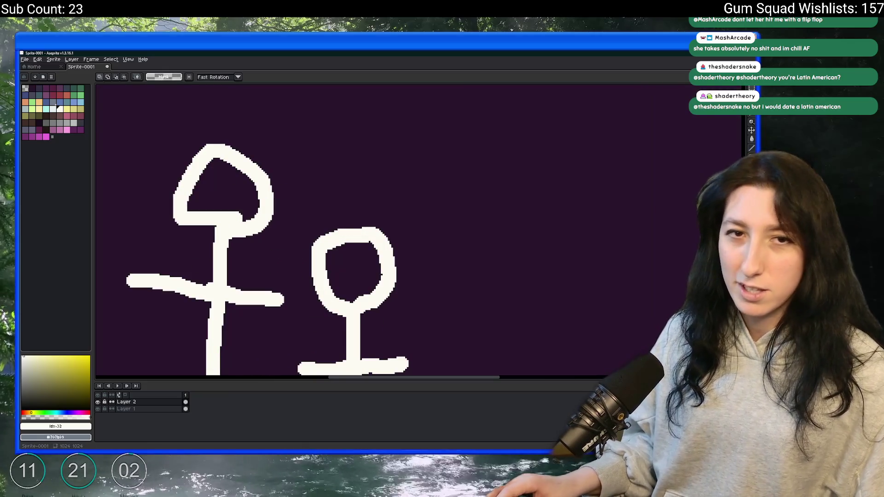
pyautogui.click(75, 109)
pyautogui.press('b')
pyautogui.moveTo(299, 234)
pyautogui.mouseDown()
pyautogui.moveTo(397, 230)
pyautogui.moveTo(394, 192)
pyautogui.mouseUp()
pyautogui.moveTo(353, 230)
pyautogui.mouseDown()
pyautogui.moveTo(305, 218)
pyautogui.moveTo(302, 188)
pyautogui.mouseUp()
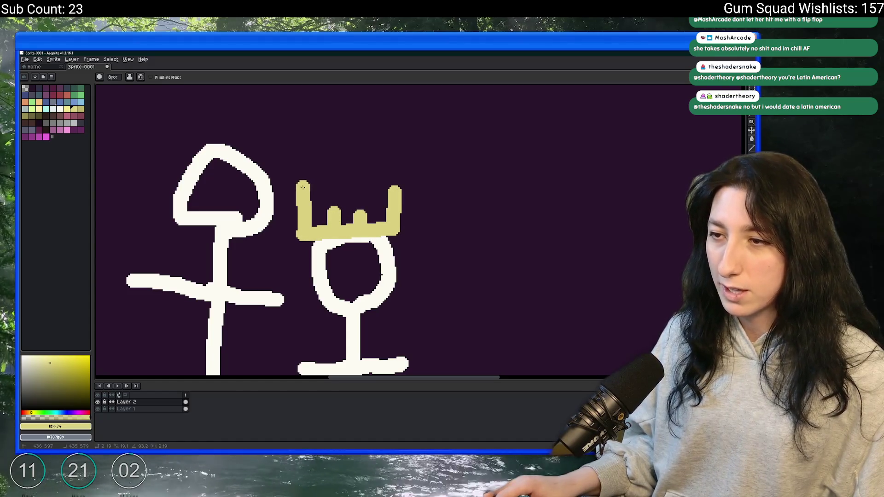
pyautogui.moveTo(334, 214); pyautogui.dragTo(334, 192)
pyautogui.moveTo(361, 223); pyautogui.dragTo(358, 188)
pyautogui.moveTo(308, 226); pyautogui.dragTo(386, 224)
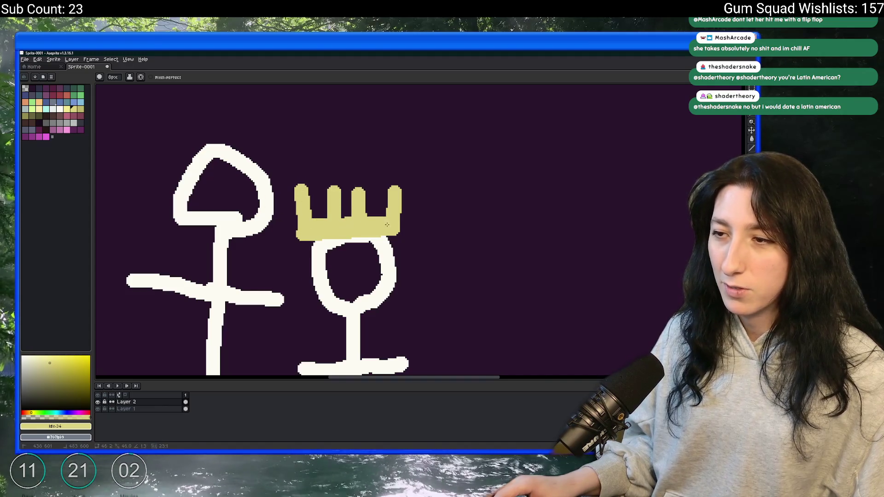
pyautogui.scroll(-3, 388, 224)
pyautogui.scroll(2, 368, 193)
pyautogui.scroll(-1, 361, 147)
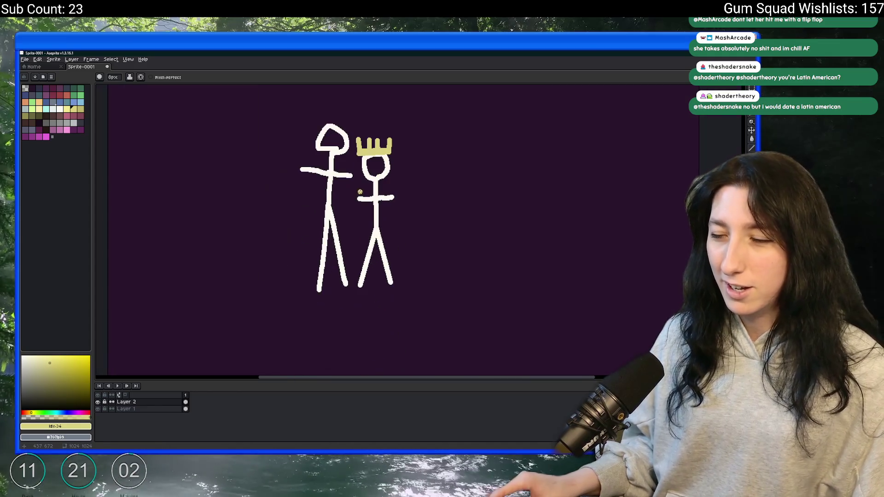
# Quit Aseprite without saving the sketch.
pyautogui.press('m')
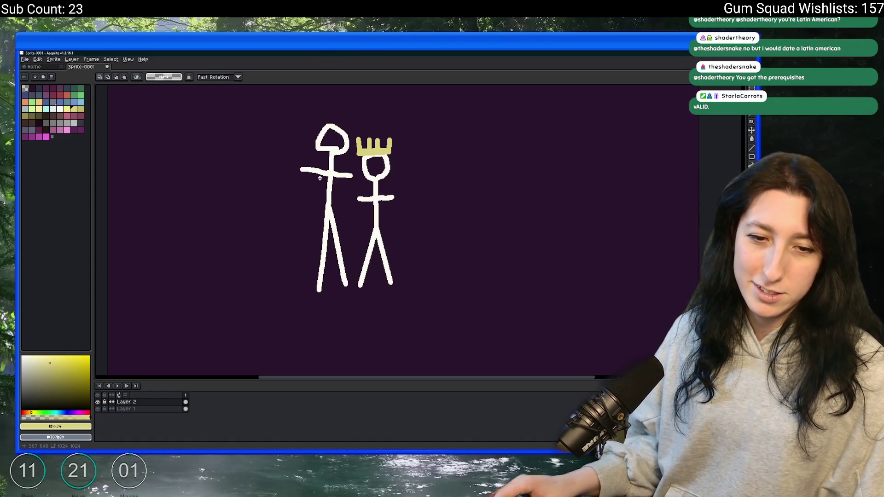
pyautogui.scroll(-3, 359, 156)
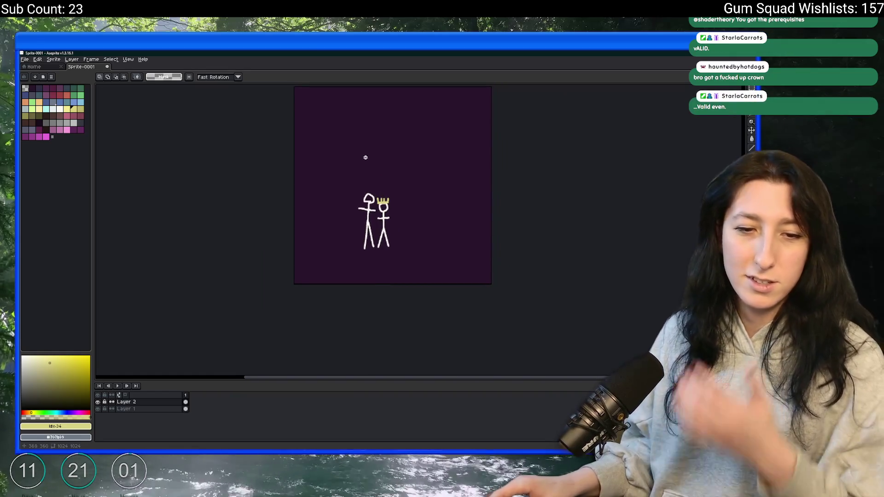
pyautogui.scroll(1, 363, 150)
pyautogui.scroll(-1, 341, 139)
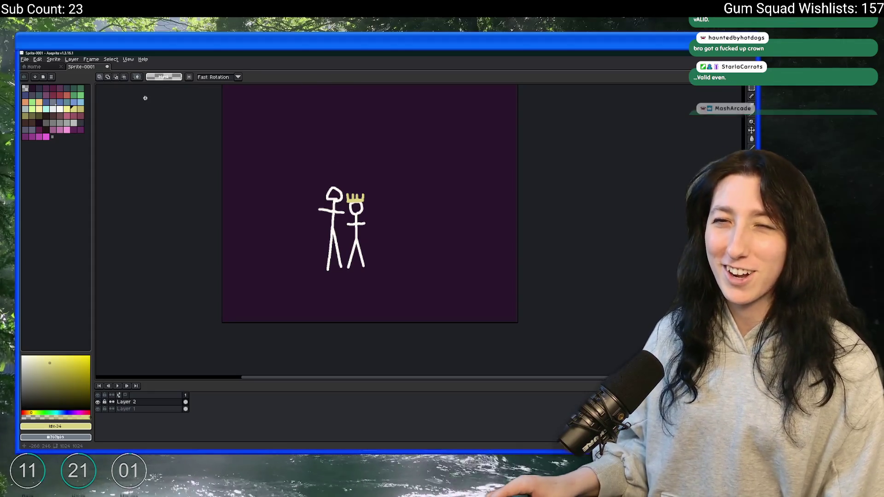
pyautogui.hotkey('ctrl', 'q')
pyautogui.click(399, 268)
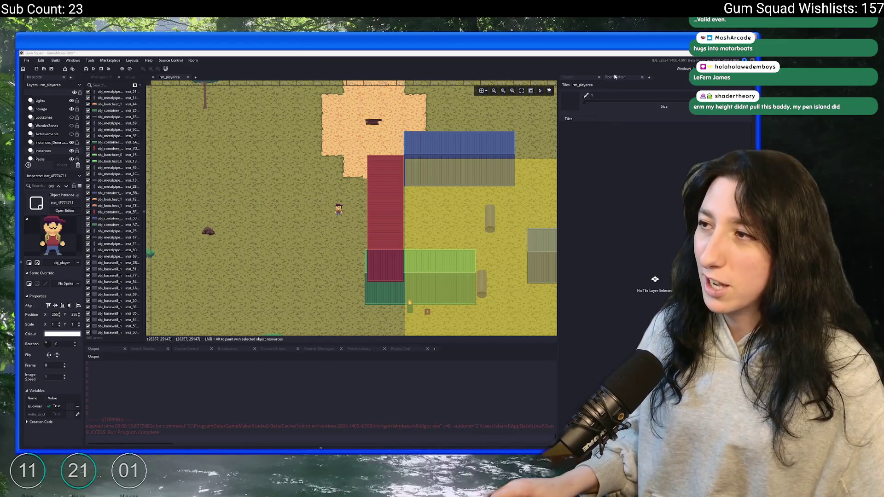
# Bring GameMaker forward and expand the Objects > Effects folder in the Asset Browser.
pyautogui.click(614, 77)
pyautogui.click(571, 77)
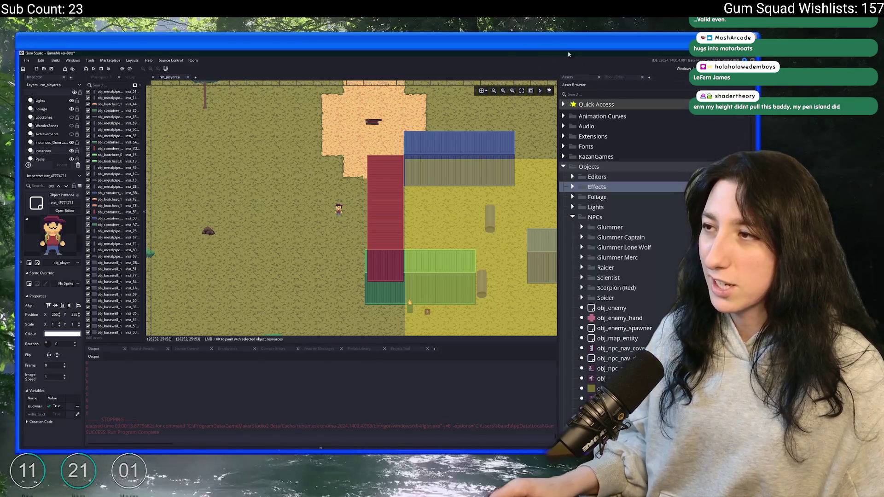
pyautogui.scroll(-2, 408, 177)
pyautogui.scroll(-2, 333, 158)
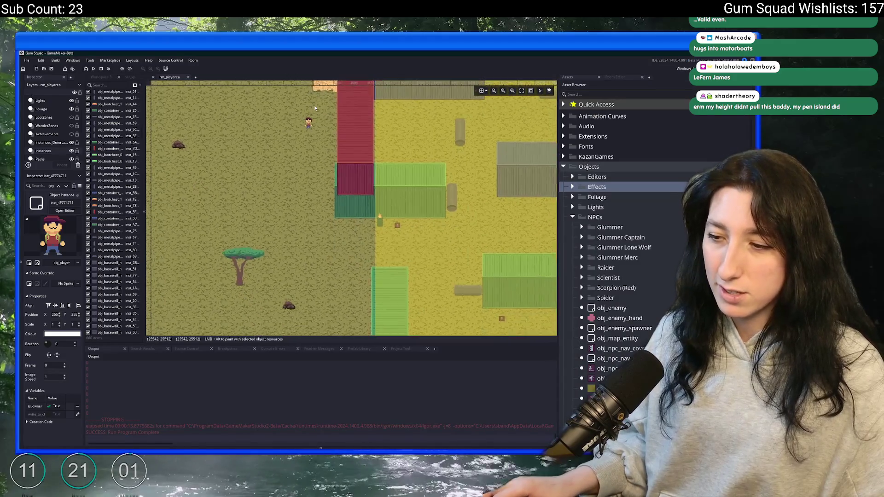
pyautogui.scroll(3, 304, 175)
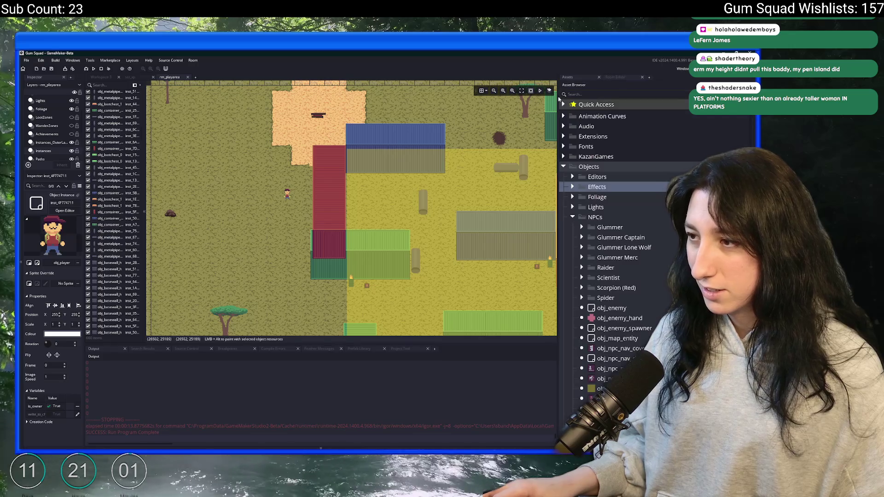
pyautogui.click(573, 187)
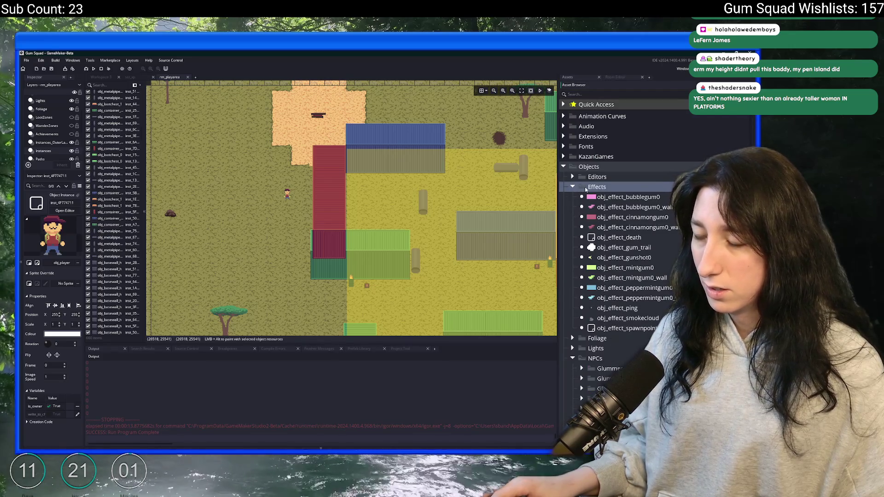
pyautogui.rightClick(587, 189)
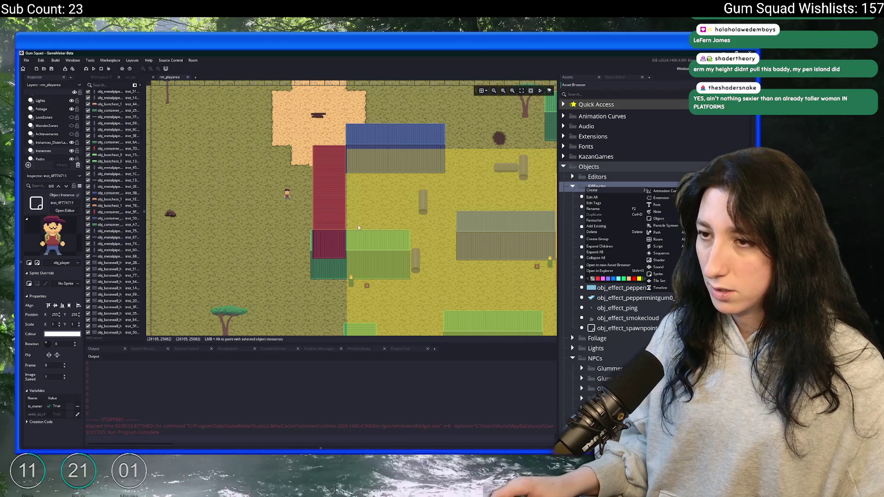
pyautogui.click(358, 228)
pyautogui.scroll(-2, 294, 160)
# Run Gum Squad with F5 and create a new world lobby.
pyautogui.press('F5')
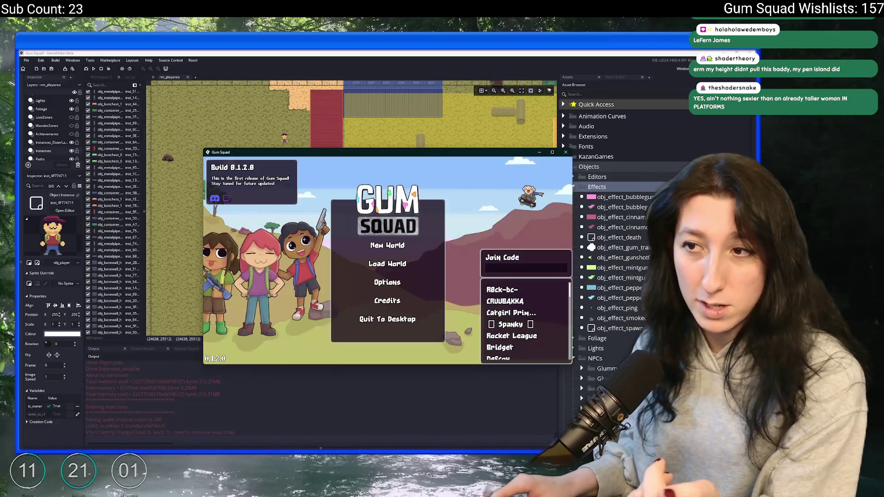
pyautogui.click(376, 243)
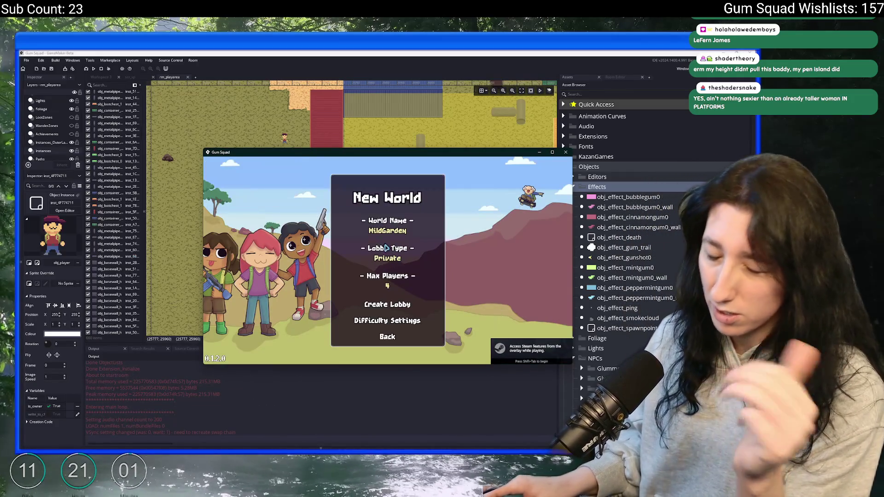
pyautogui.click(383, 308)
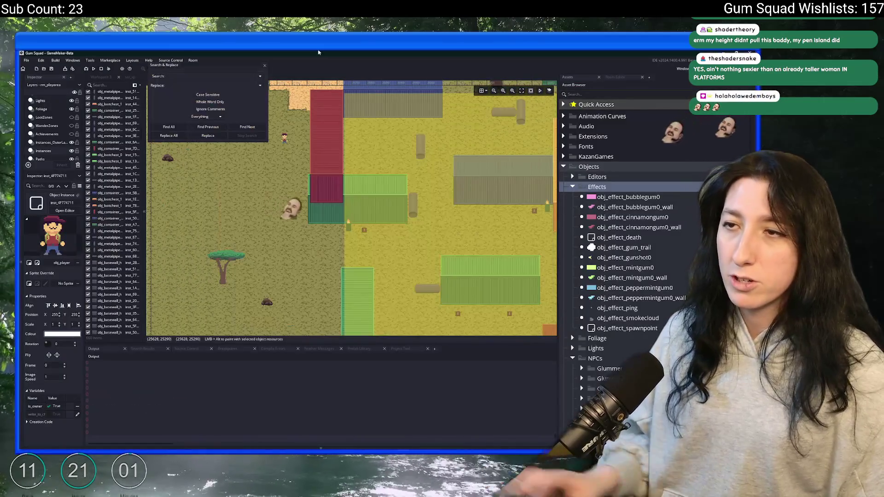
# Search the project for the log call, open obj_player's Step match, and relaunch the game maximized.
pyautogui.write('log(vp')
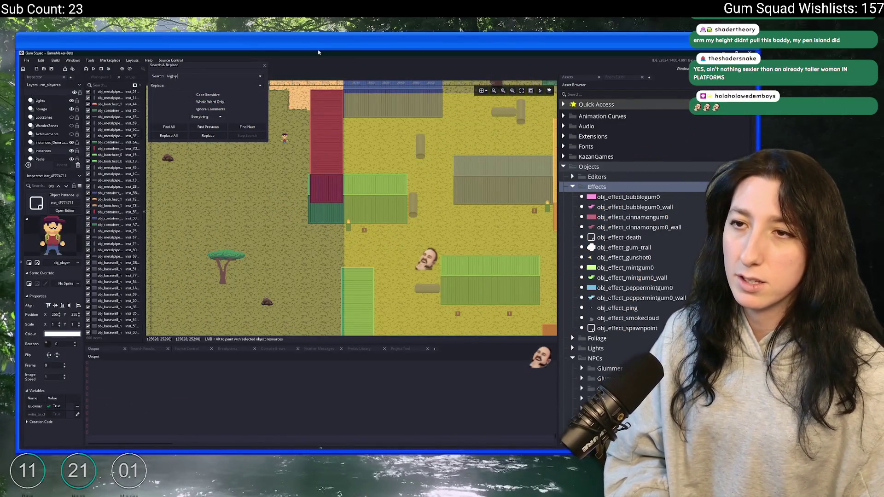
pyautogui.write('_synce')
pyautogui.press('Return')
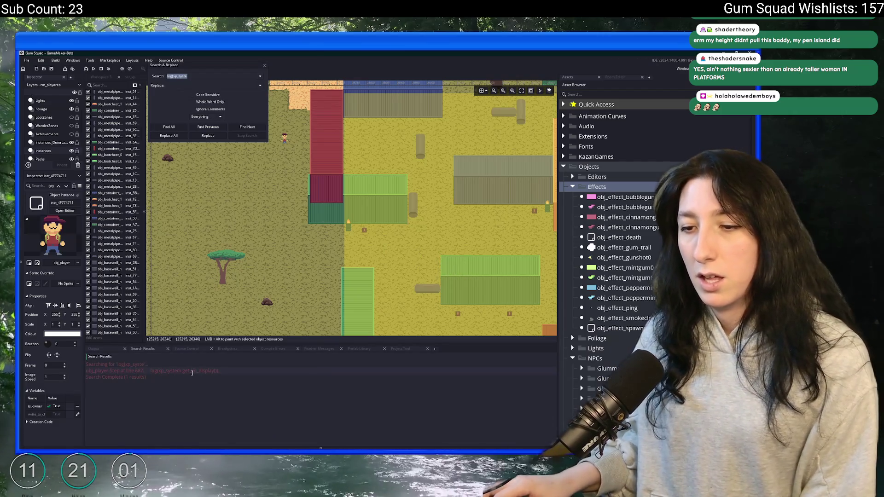
pyautogui.doubleClick(192, 371)
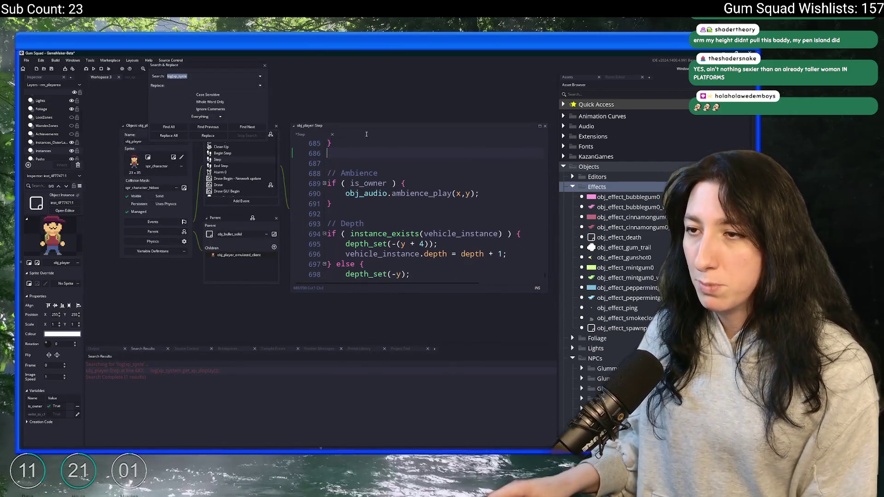
pyautogui.click(264, 65)
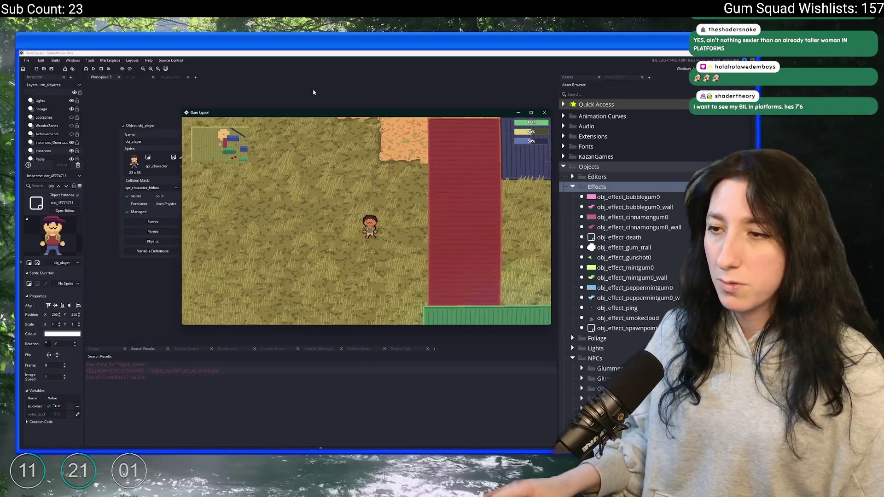
pyautogui.doubleClick(315, 115)
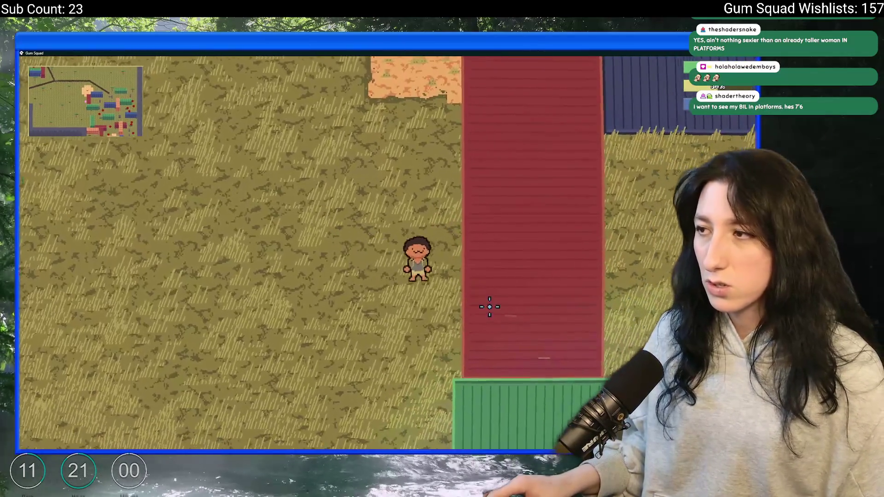
# Walk the player around the containers, toggle the inventory with Tab, then return to GameMaker.
pyautogui.press('s')
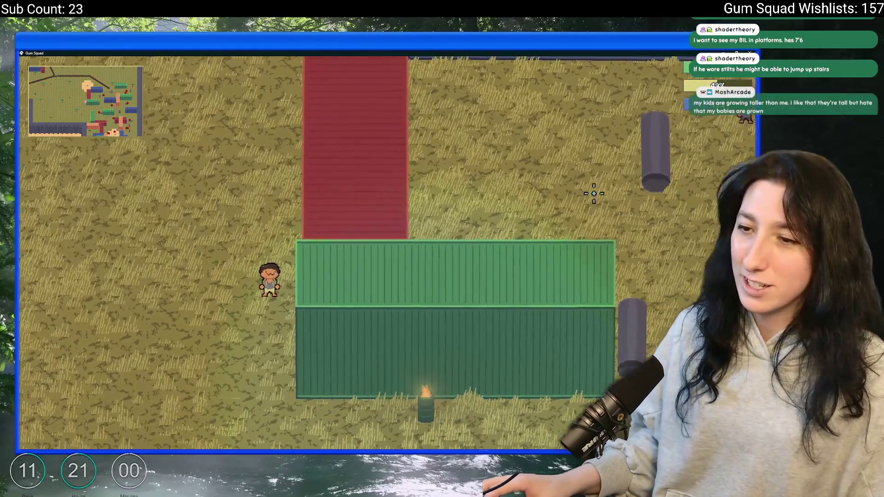
pyautogui.scroll(2, 592, 191)
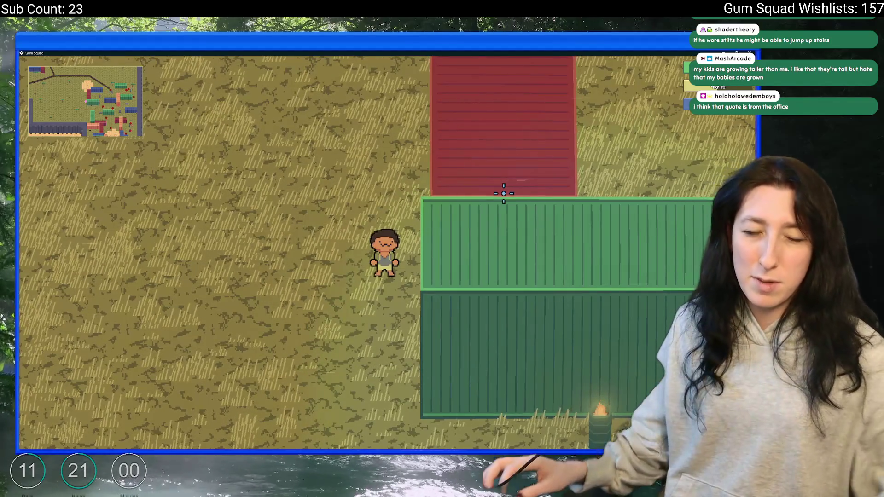
pyautogui.press('Tab')
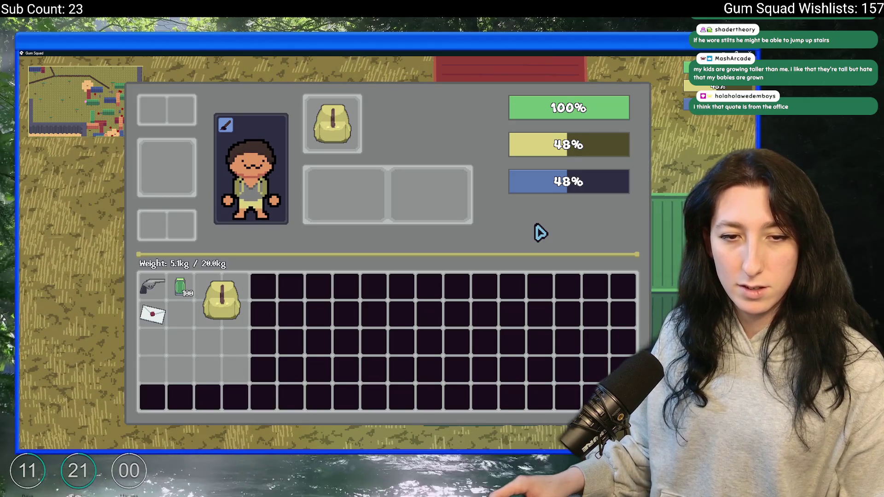
pyautogui.press('Tab')
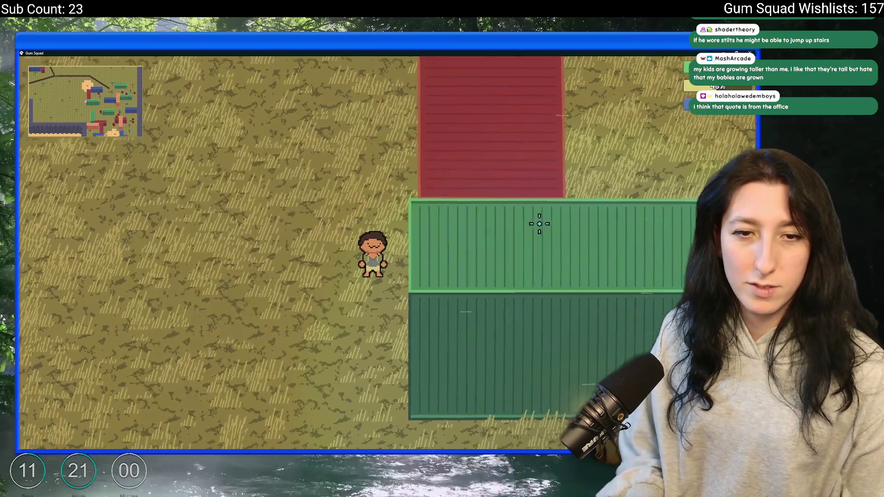
pyautogui.press('s')
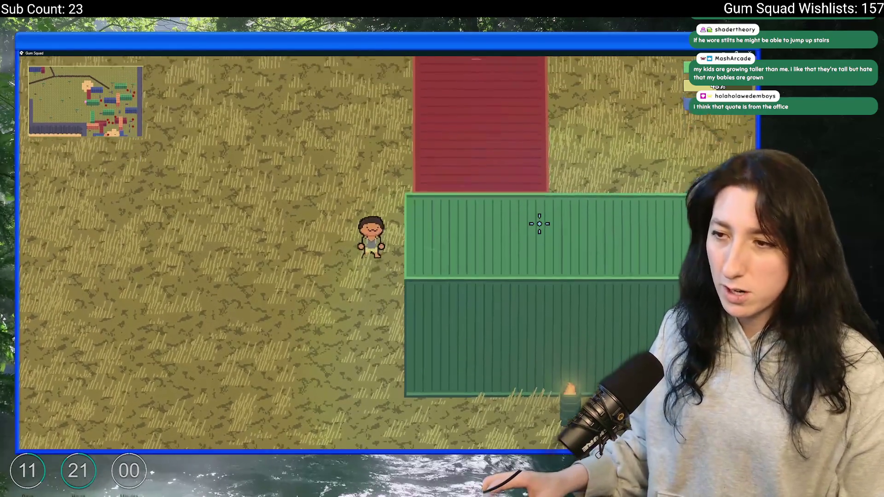
pyautogui.press('w')
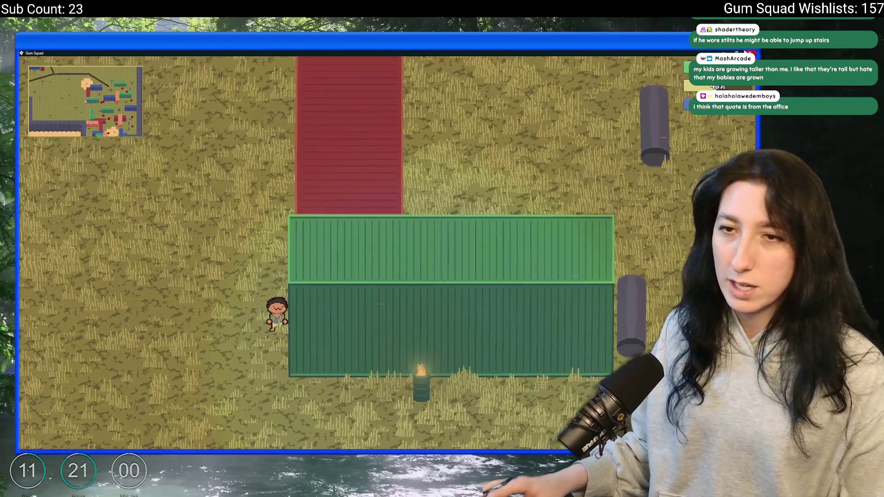
pyautogui.hotkey('alt', 'Tab')
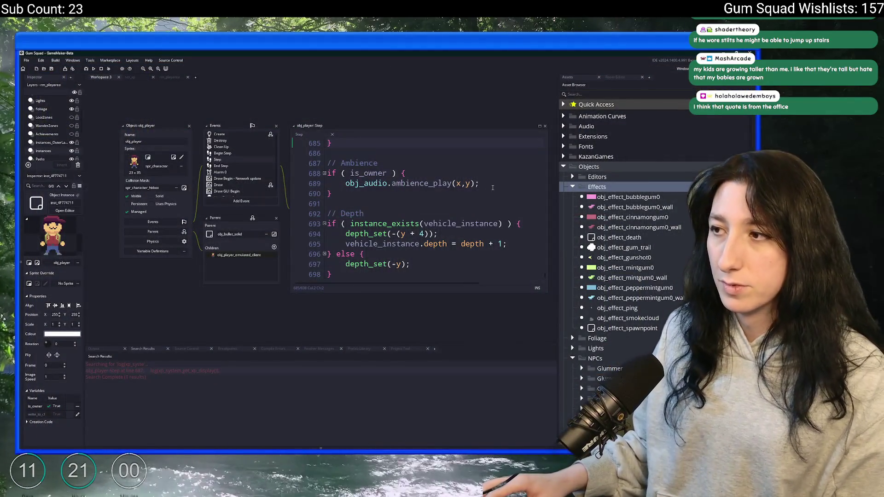
# Duplicate obj_effect_bubblegum0 as obj_effect_xp_gain and set its sprite to No Sprite.
pyautogui.click(492, 188)
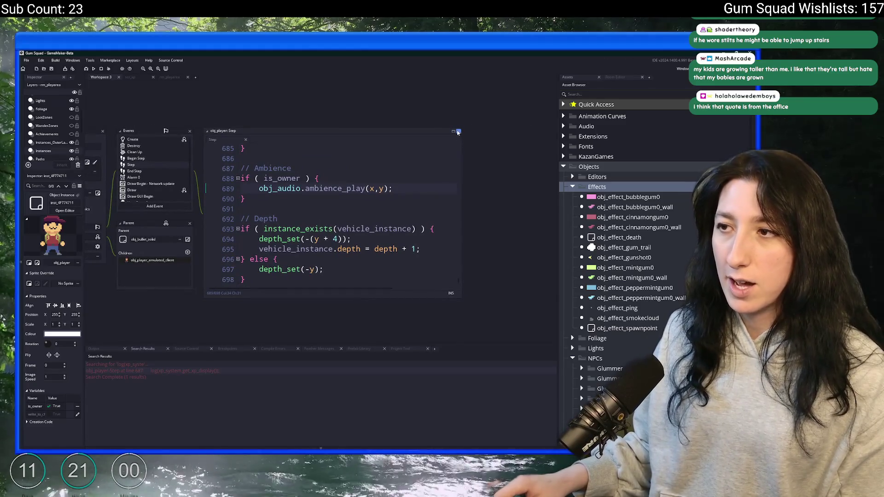
pyautogui.click(625, 197)
pyautogui.hotkey('ctrl', 'd')
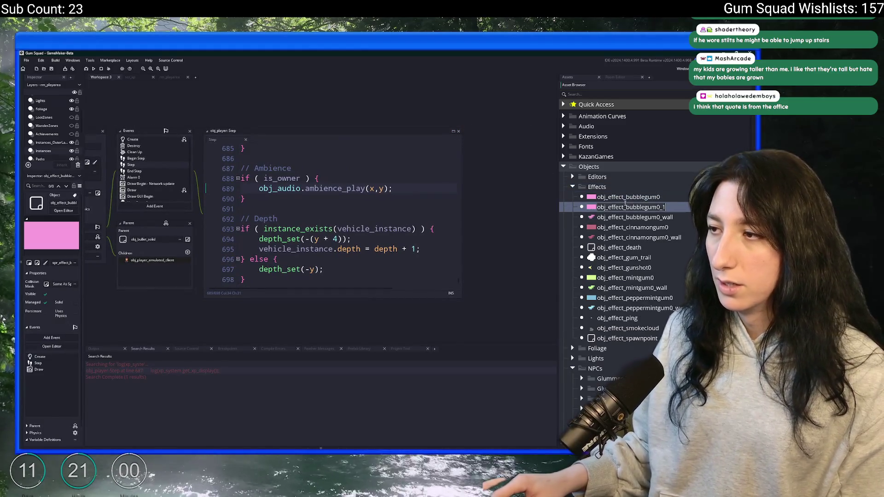
pyautogui.write('obj_effect_xp')
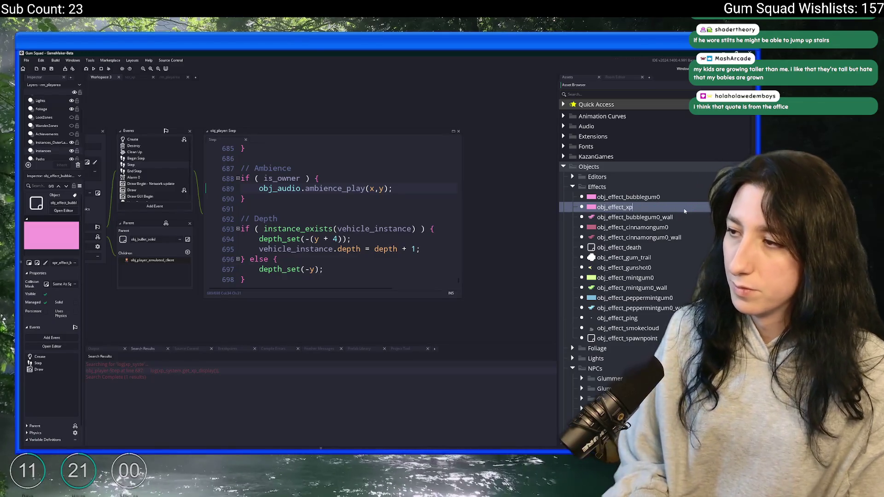
pyautogui.press('Return')
pyautogui.doubleClick(624, 342)
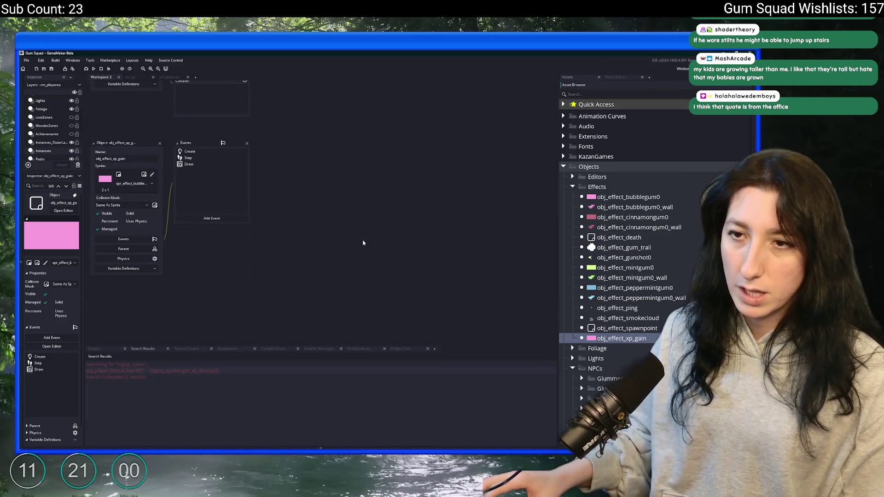
pyautogui.click(151, 183)
pyautogui.click(155, 205)
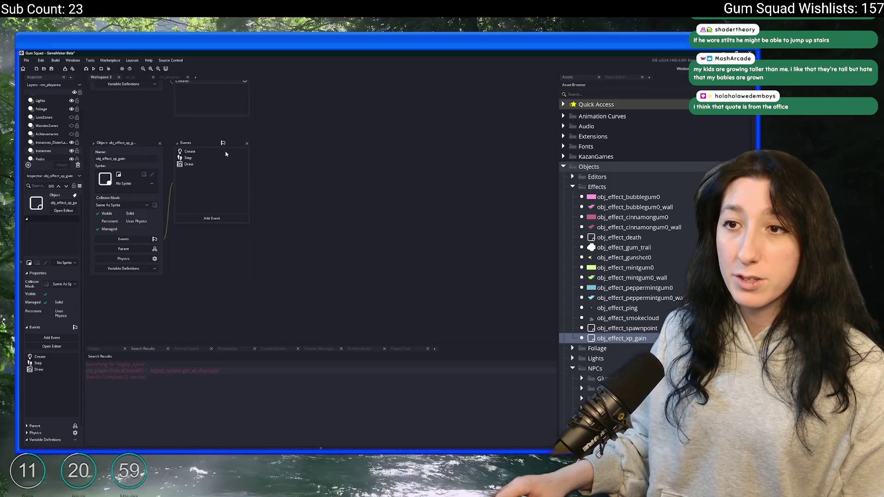
# Trim the Create event to just the depth setting and off-screen self-destroy check.
pyautogui.doubleClick(226, 152)
pyautogui.click(442, 192)
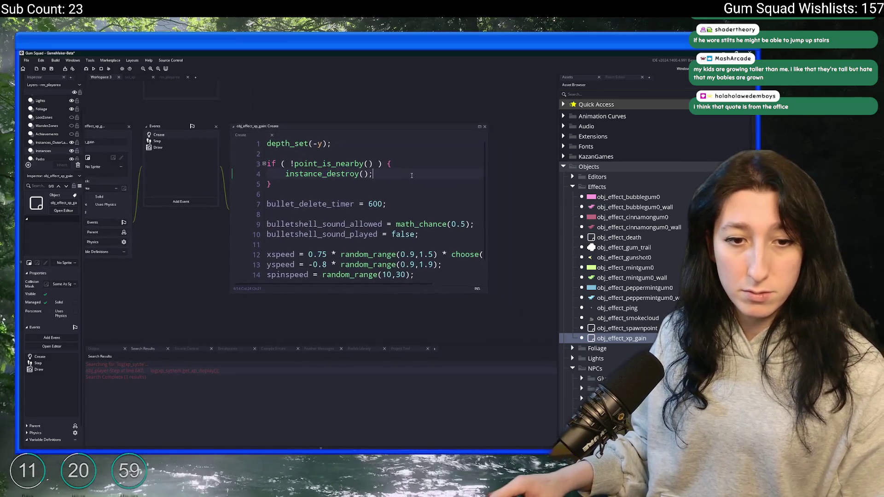
pyautogui.moveTo(266, 194); pyautogui.dragTo(416, 274)
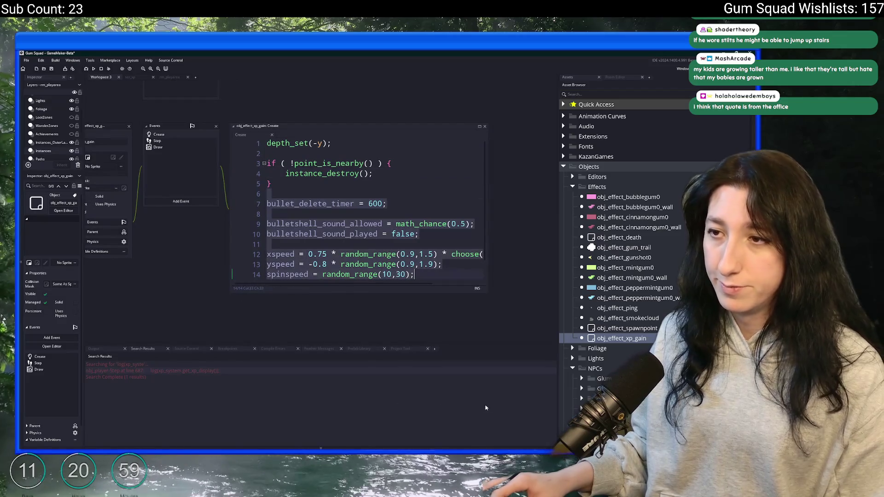
pyautogui.press('BackSpace')
pyautogui.hotkey('ctrl', 'z')
pyautogui.scroll(-1, 244, 185)
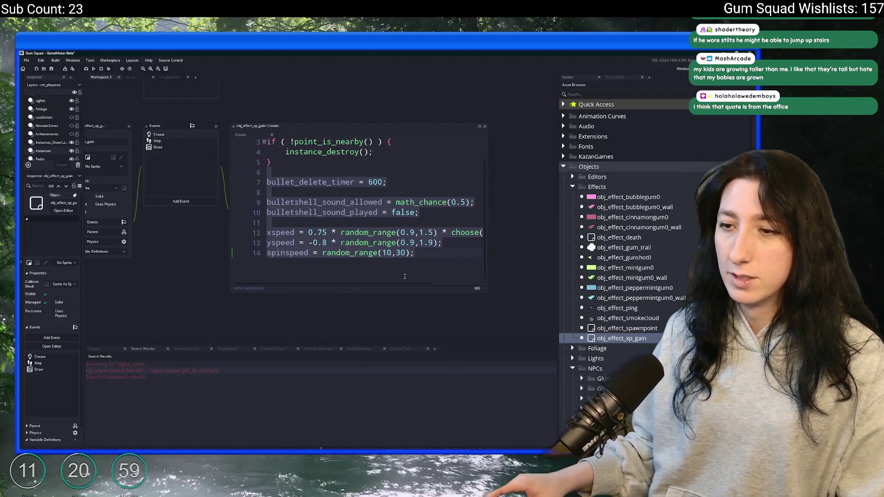
pyautogui.scroll(1, 244, 185)
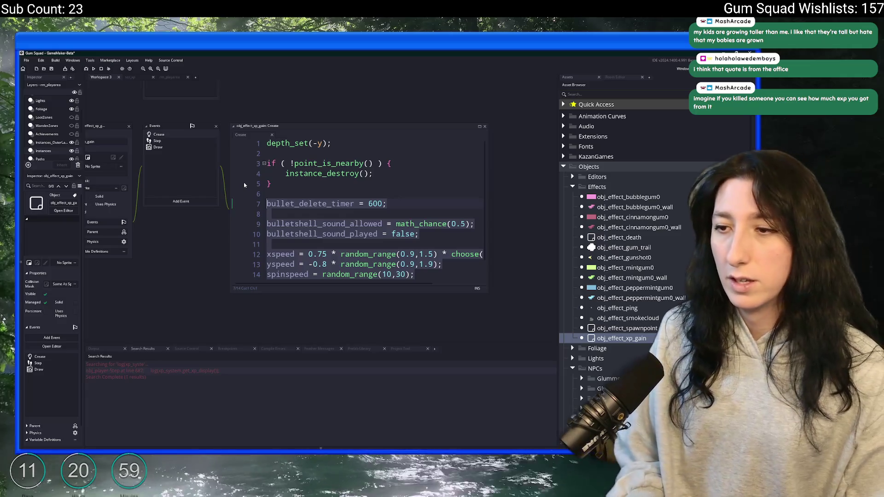
pyautogui.write('xp  =')
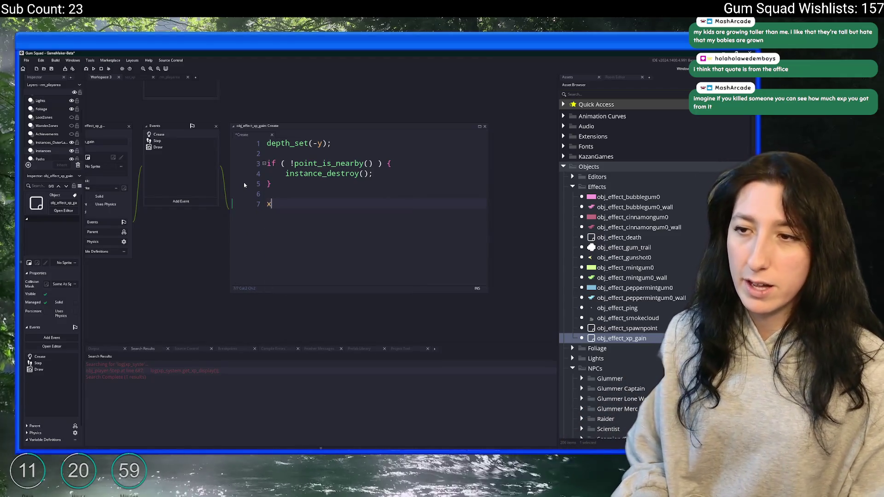
pyautogui.press('BackSpace')
pyautogui.press('BackSpace')
pyautogui.press('BackSpace')
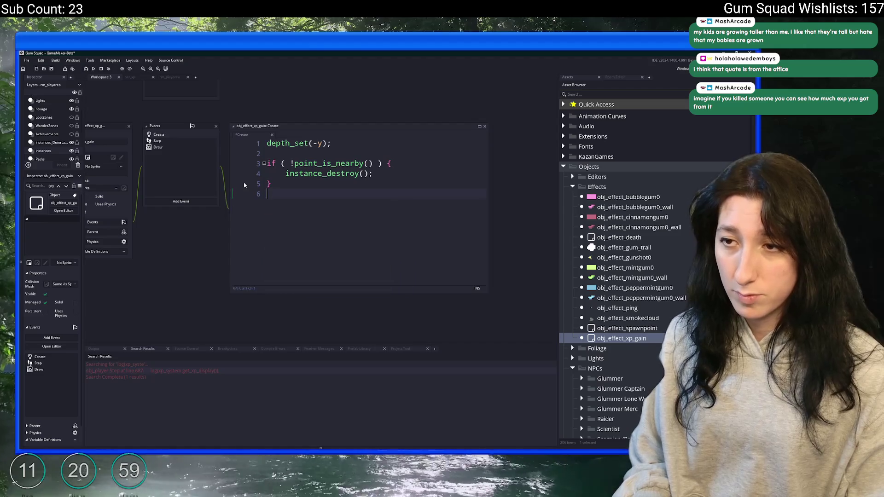
pyautogui.click(323, 143)
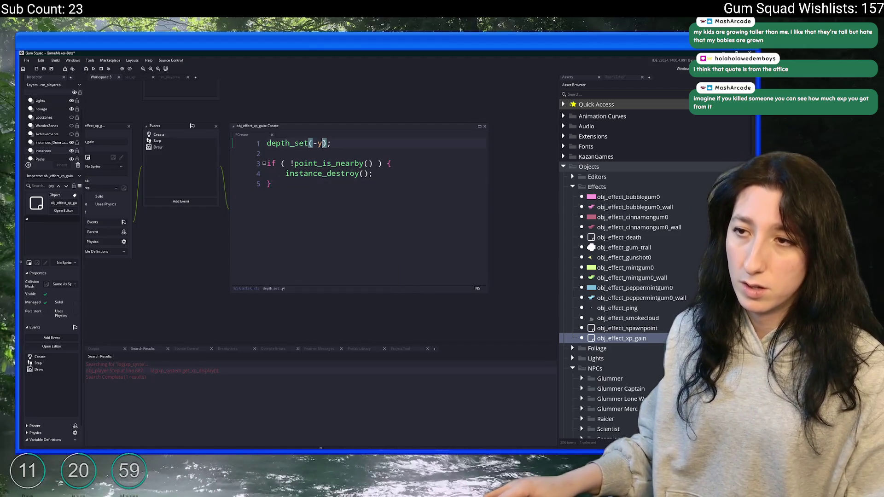
pyautogui.rightClick(251, 163)
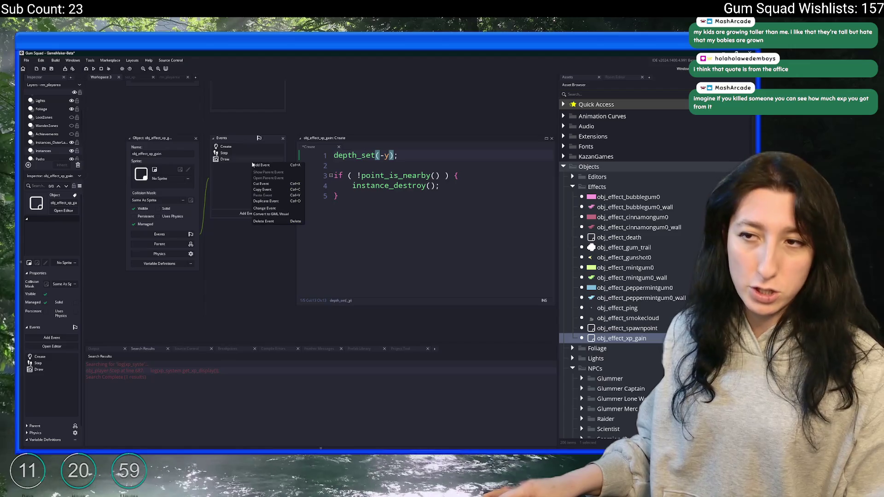
# Change obj_effect_xp_gain's Draw event to Draw GUI Begin and open its code.
pyautogui.click(269, 209)
pyautogui.moveTo(286, 249)
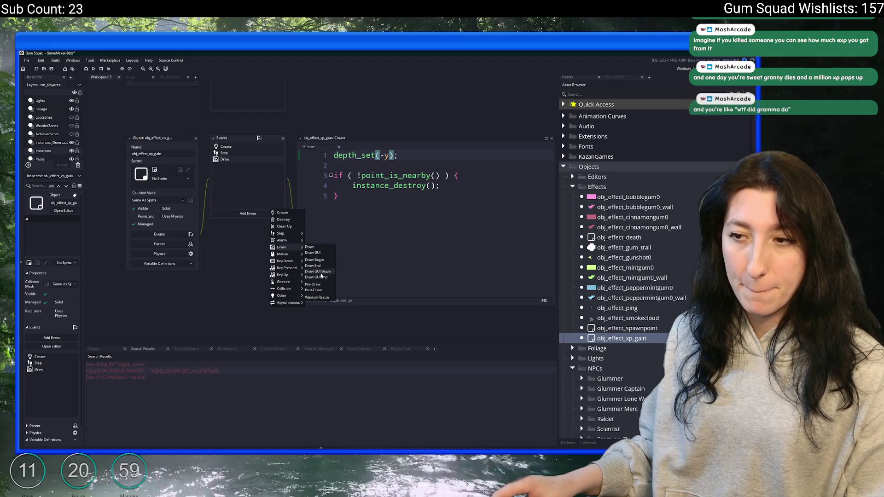
pyautogui.click(321, 272)
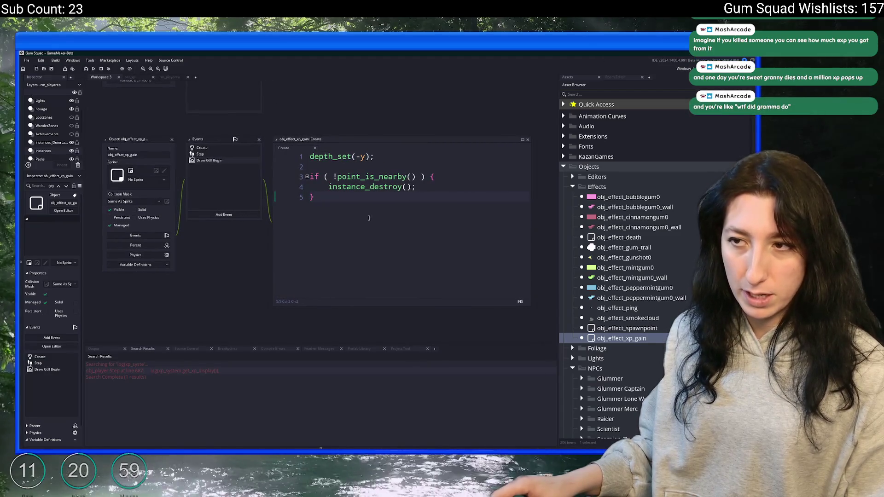
pyautogui.click(218, 160)
# Replace the draw_self line with var _gui_pos = world_to_gui(x,y); and save.
pyautogui.hotkey('shift', 'Home')
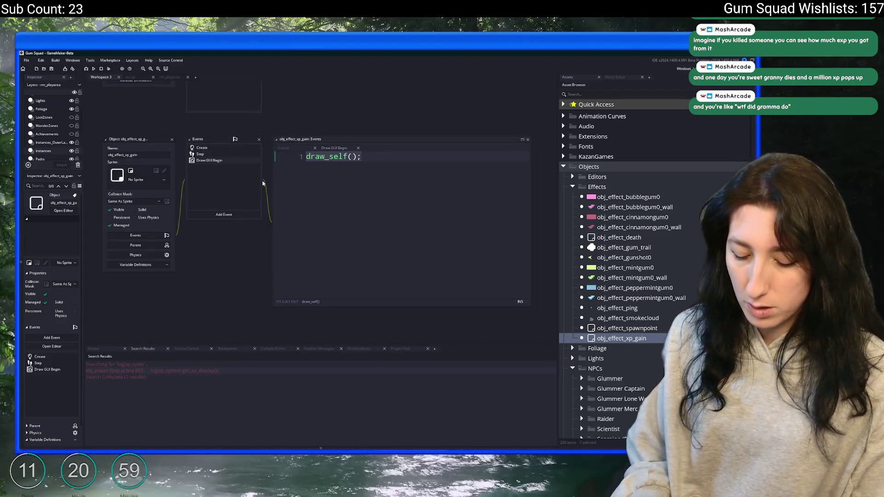
pyautogui.write('var _gui_pos = w')
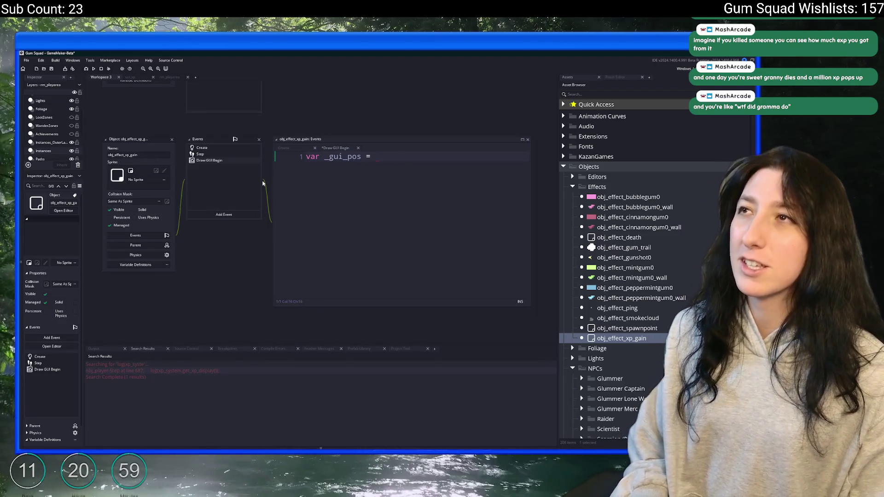
pyautogui.write('orld_to')
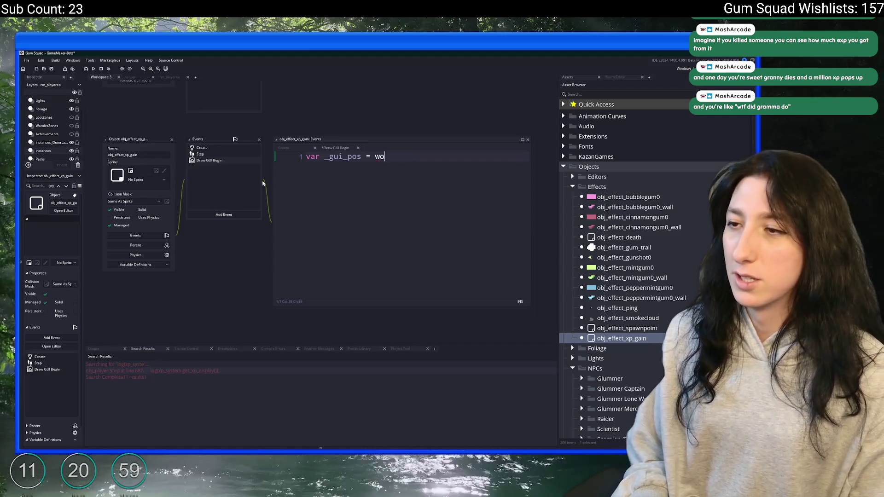
pyautogui.press('Return')
pyautogui.write('x,y')
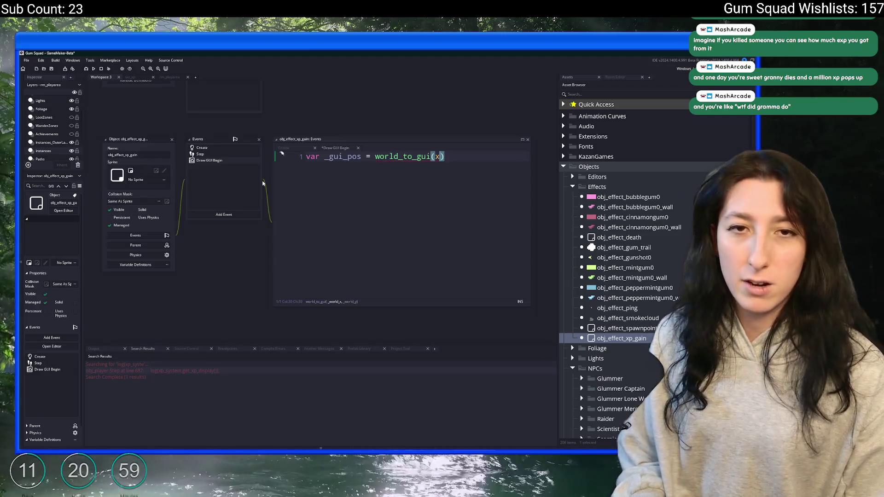
pyautogui.write(')')
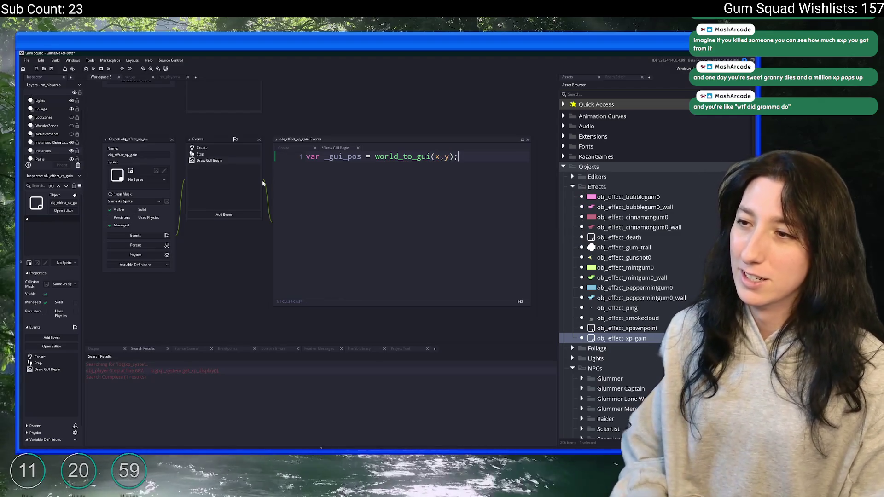
pyautogui.hotkey('ctrl', 's')
pyautogui.click(361, 157)
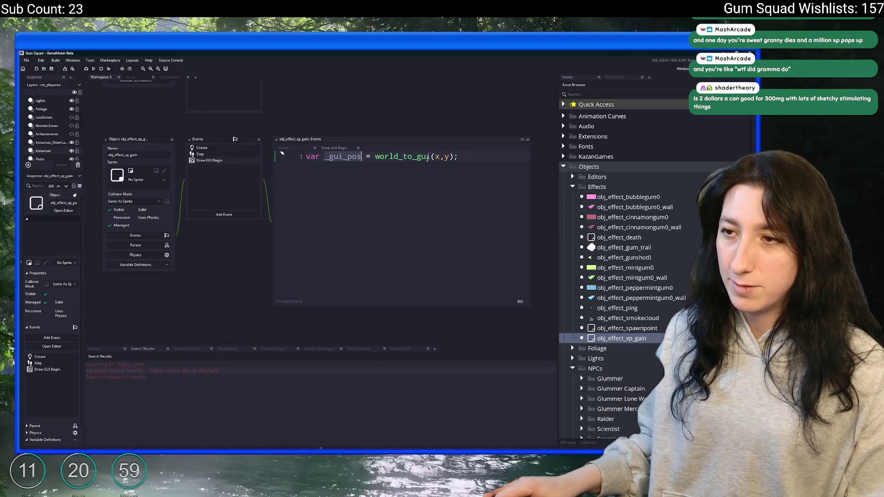
pyautogui.moveTo(423, 158)
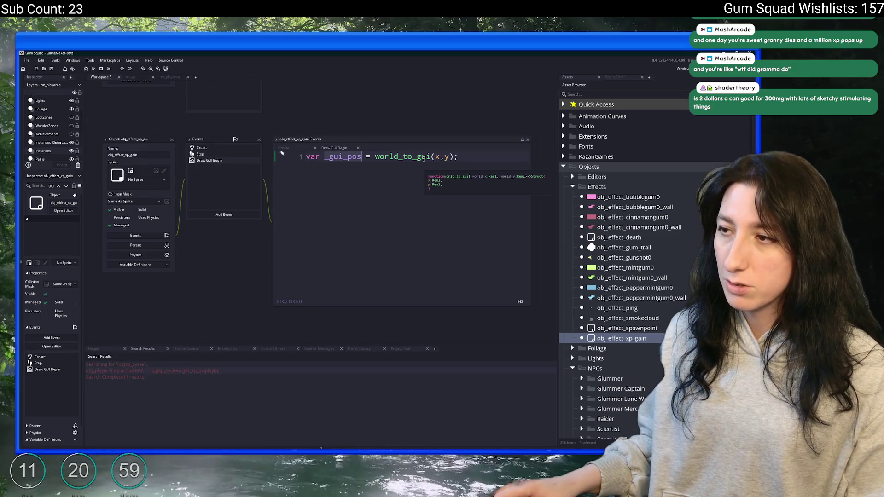
pyautogui.click(469, 160)
# Add draw_text_transformed(_gui_pos.x,_gui_pos.y,"",global.Gui_Scale,global.Gui_Scale,0) on a new line.
pyautogui.press('Return')
pyautogui.press('Return')
pyautogui.write('draw')
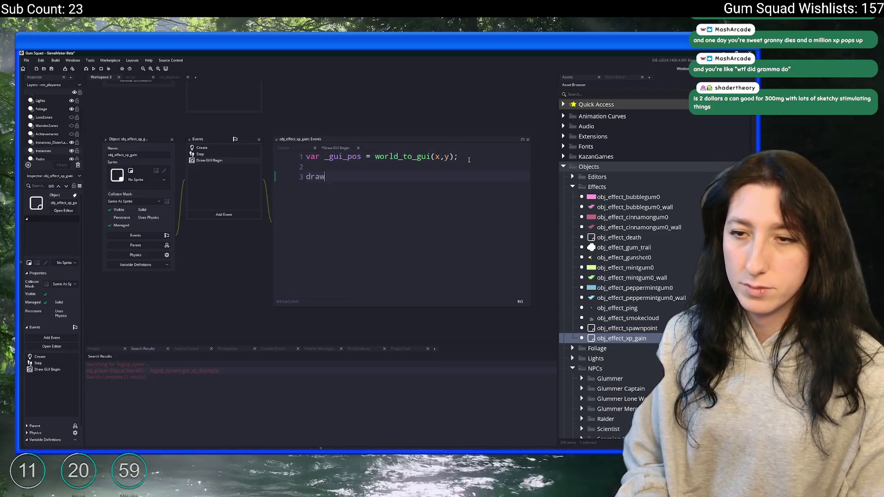
pyautogui.write('_text_t')
pyautogui.press('Return')
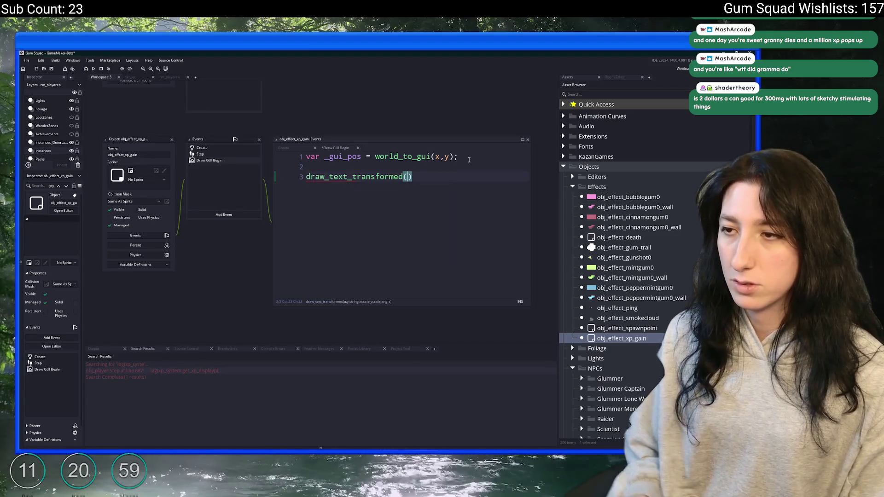
pyautogui.scroll(3, 469, 160)
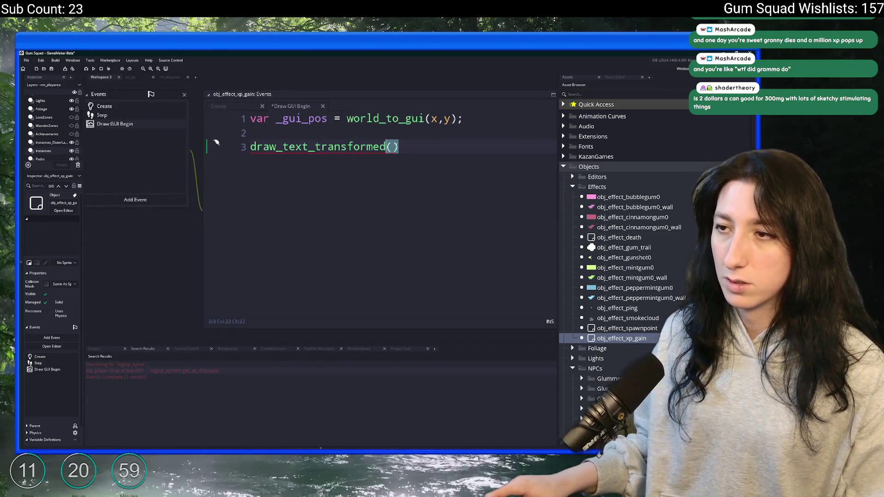
pyautogui.write('_gui_pos.x,_gui_pos.y,')
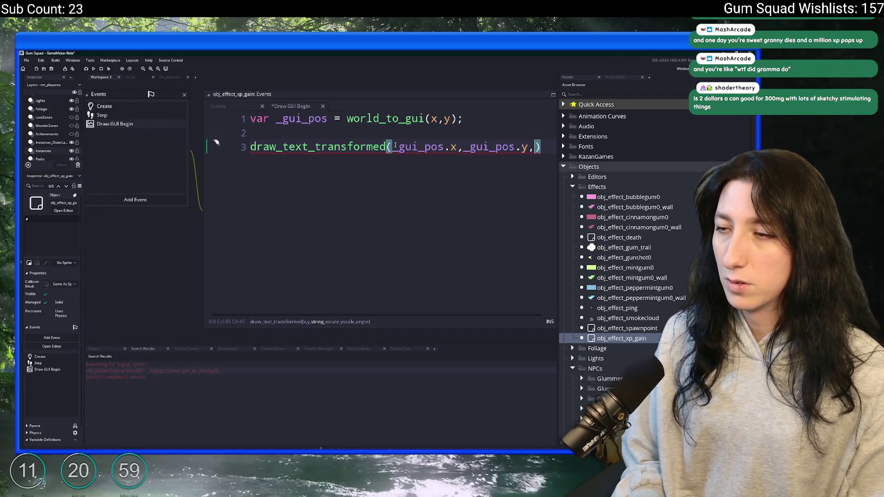
pyautogui.write('"",global.Gui_Scale,gl')
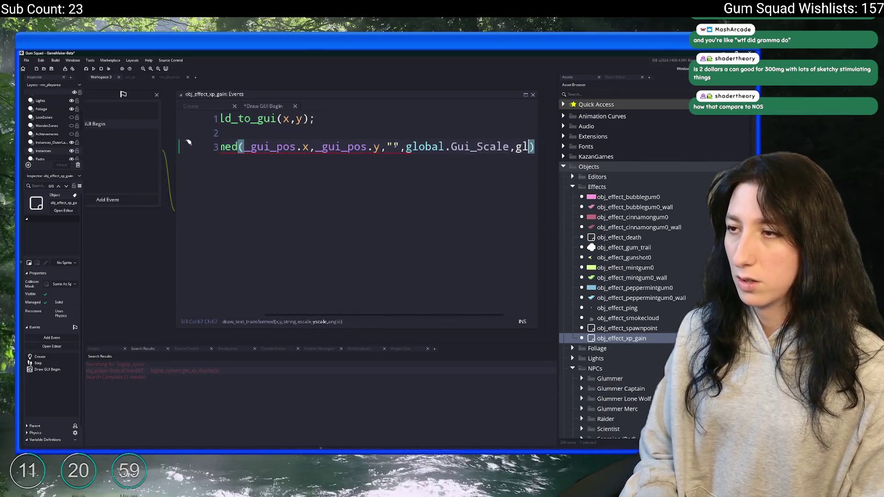
pyautogui.write('obal.')
pyautogui.write('_Scale')
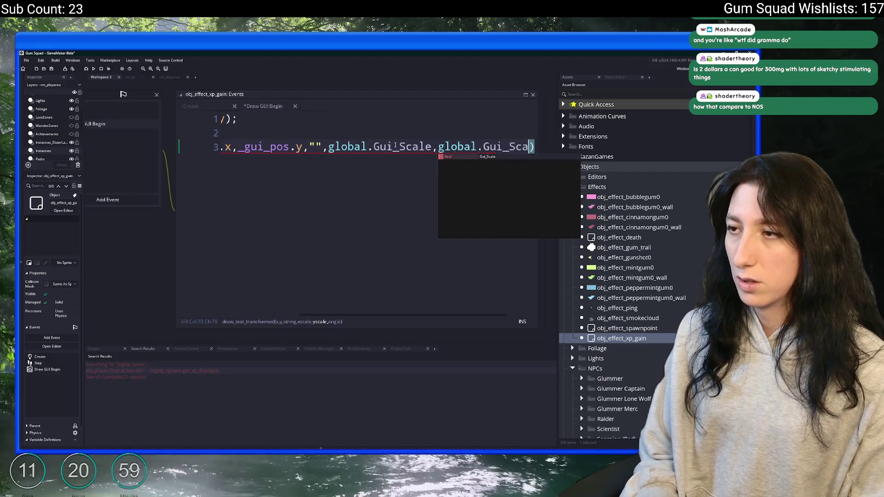
pyautogui.write(',0')
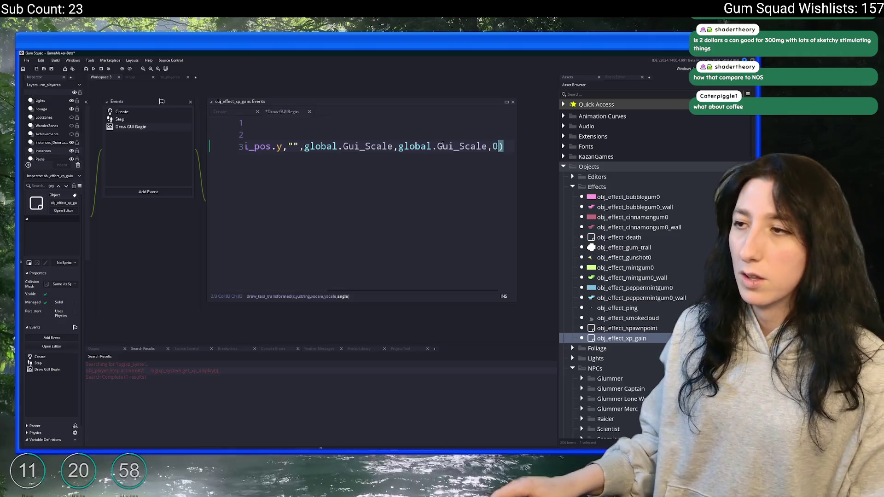
# Correct a character on line 1 and hide the side docks with F12 for more code room.
pyautogui.press('Left')
pyautogui.press('Left')
pyautogui.press('Left')
pyautogui.press('Up')
pyautogui.press('Up')
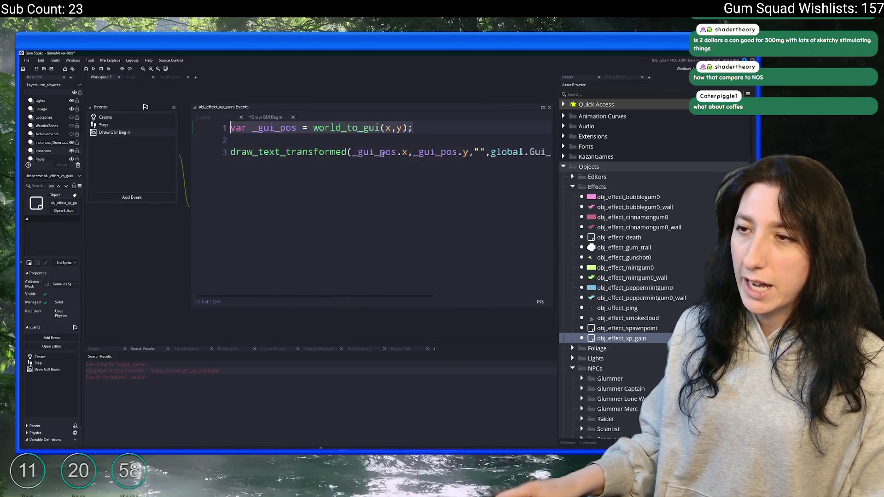
pyautogui.press('Left')
pyautogui.press('Left')
pyautogui.press('Left')
pyautogui.press('BackSpace')
pyautogui.write('i')
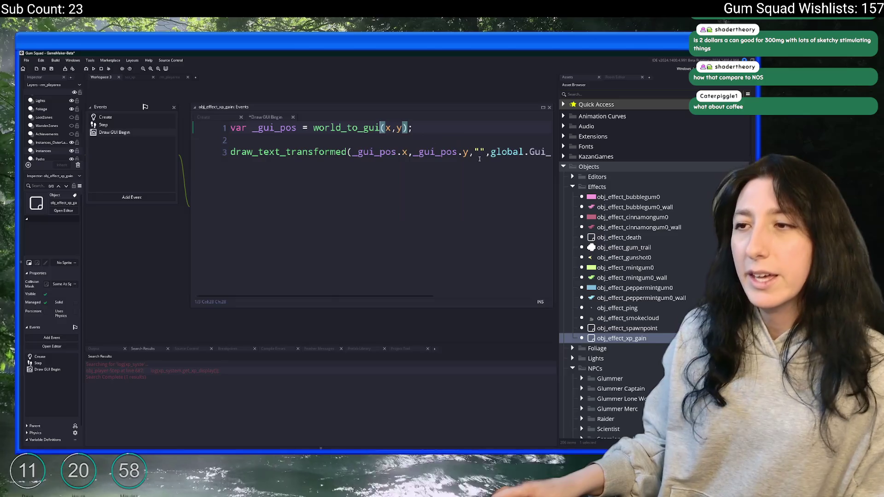
pyautogui.press('Down')
pyautogui.press('Down')
pyautogui.press('End')
pyautogui.press('Home')
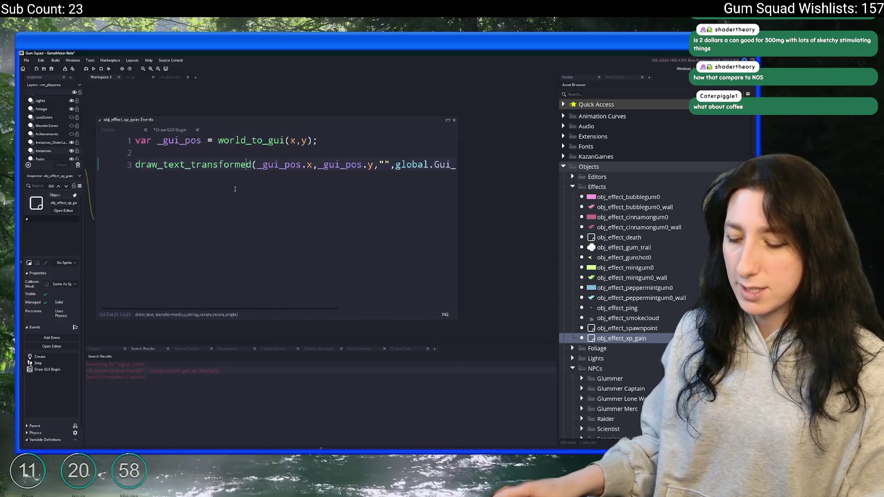
pyautogui.press('F12')
pyautogui.click(402, 122)
# Resize the code editor larger so the full draw_text_transformed line fits.
pyautogui.moveTo(509, 332)
pyautogui.mouseDown()
pyautogui.moveTo(663, 391)
pyautogui.moveTo(662, 370)
pyautogui.mouseUp()
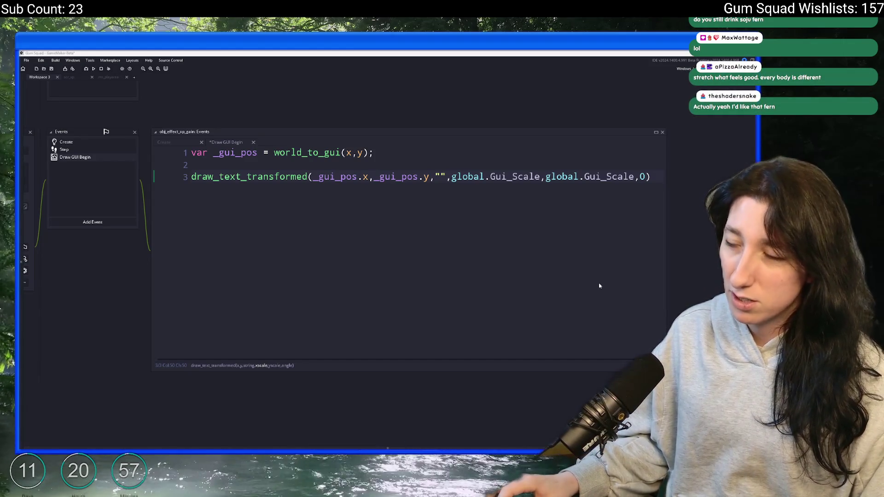
# Move the countdown timer window over the code editor, then dismiss it.
pyautogui.moveTo(757, 111)
pyautogui.mouseDown()
pyautogui.moveTo(217, 111)
pyautogui.moveTo(197, 95)
pyautogui.mouseUp()
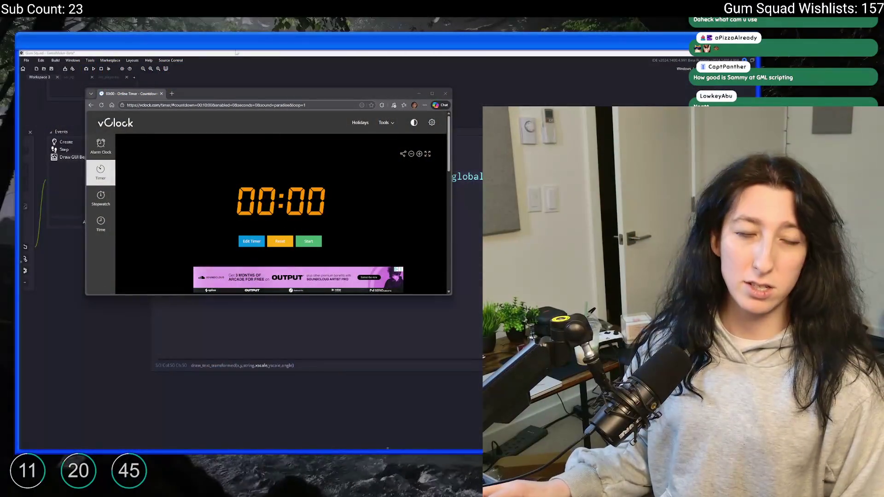
pyautogui.hotkey('alt', 'Tab')
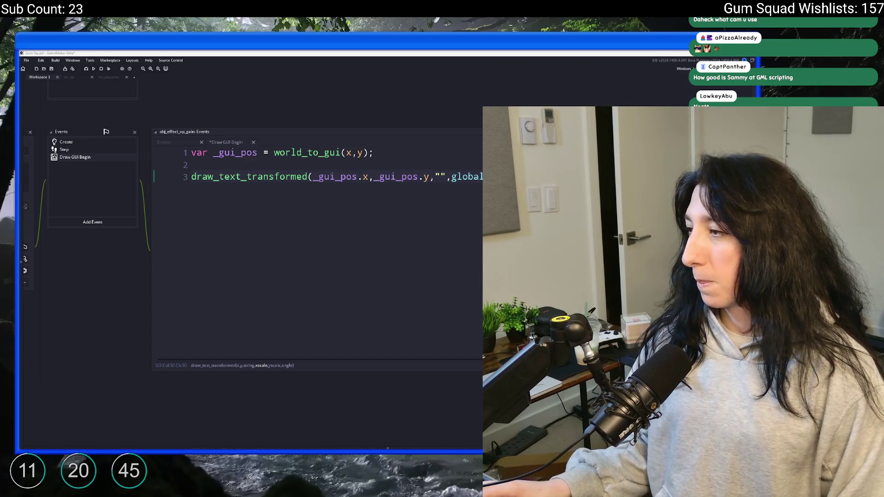
pyautogui.click(456, 165)
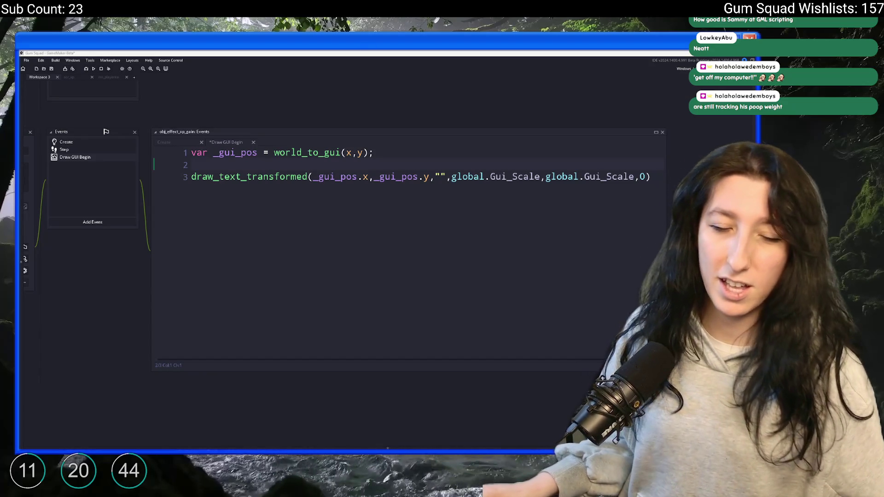
pyautogui.click(654, 179)
pyautogui.hscroll(2, 640, 166)
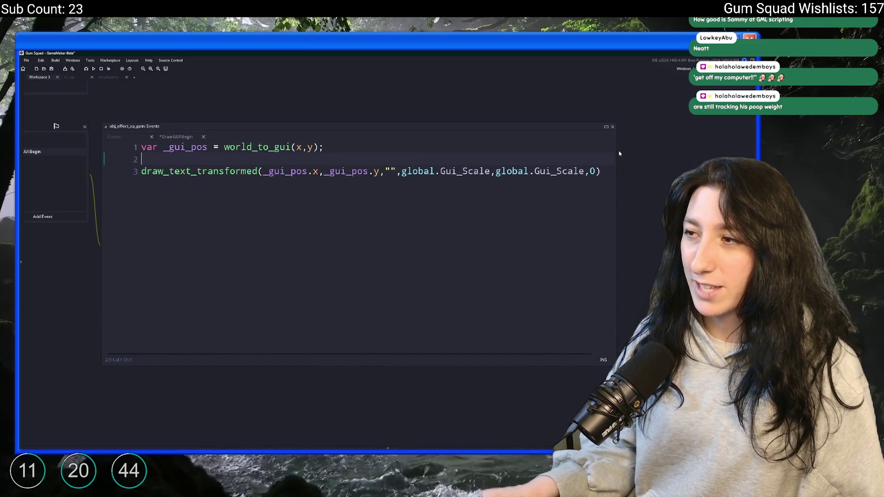
pyautogui.moveTo(616, 150); pyautogui.dragTo(672, 152)
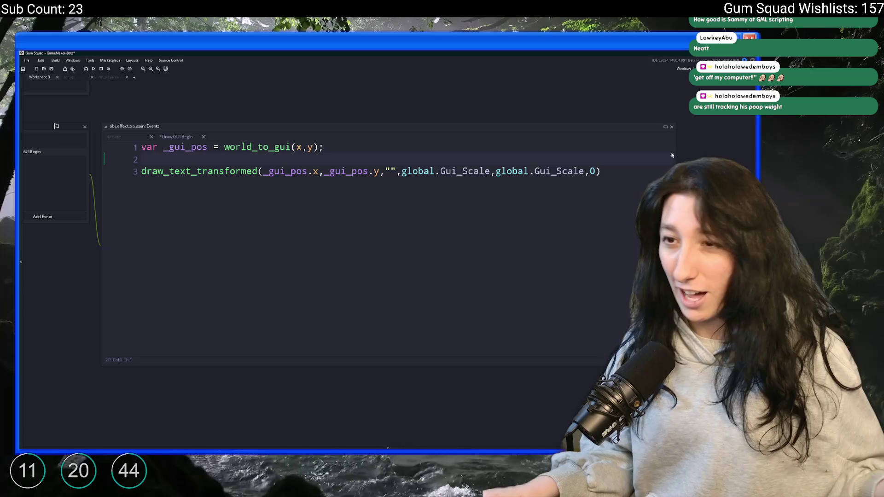
pyautogui.hscroll(-2, 553, 180)
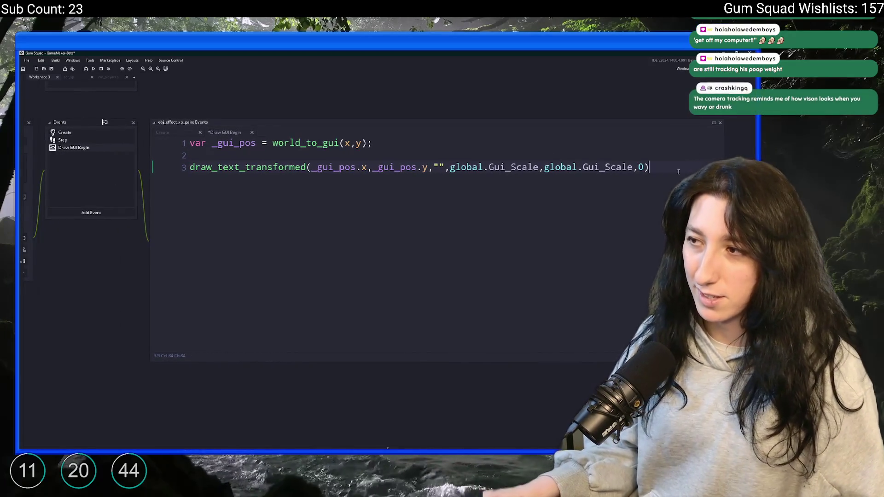
pyautogui.press('Up')
# Change the Draw GUI Begin event into a plain Draw event.
pyautogui.rightClick(104, 147)
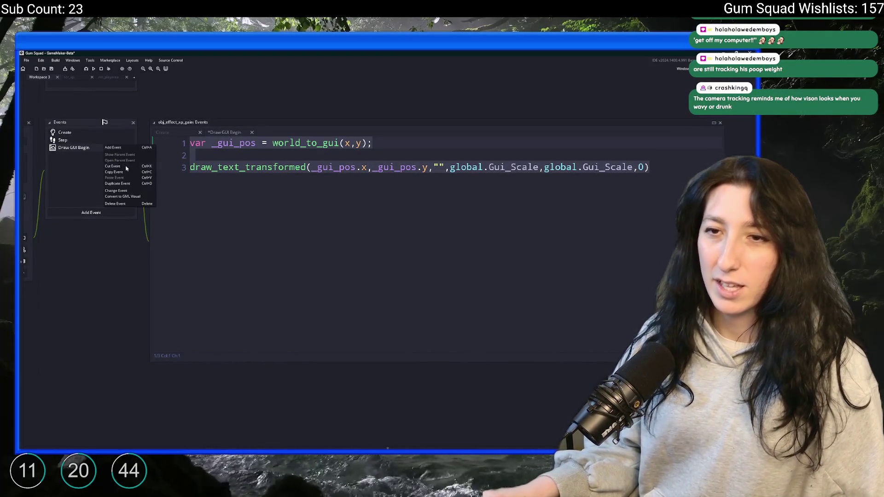
pyautogui.click(125, 193)
pyautogui.moveTo(136, 230)
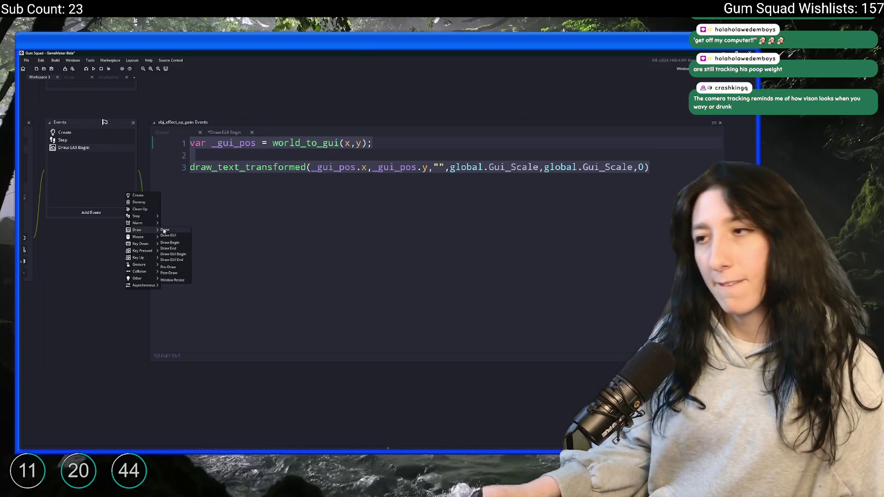
pyautogui.click(658, 174)
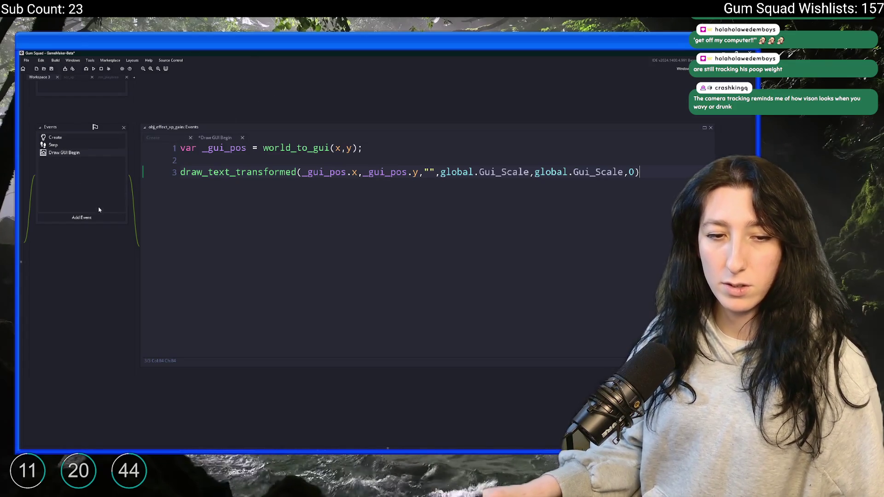
pyautogui.rightClick(87, 153)
pyautogui.moveTo(110, 197)
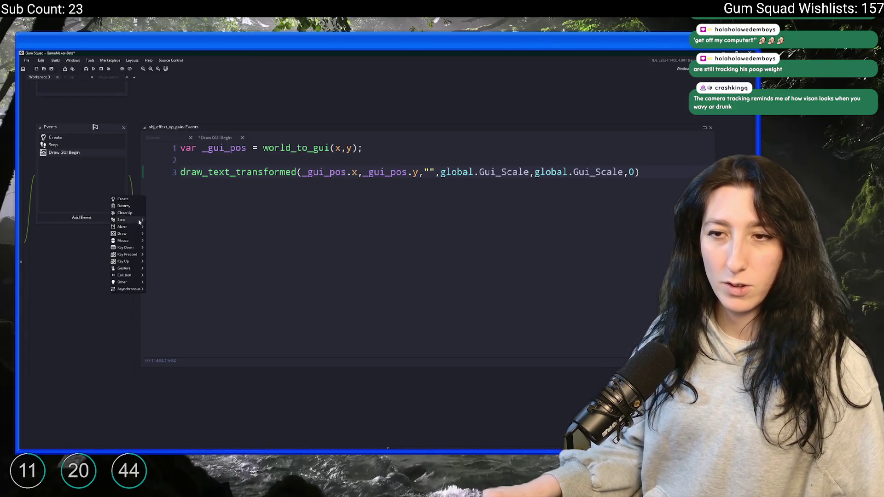
pyautogui.click(164, 232)
# Make draw_text_transformed draw at x,y and select the unused _gui_pos line.
pyautogui.click(302, 188)
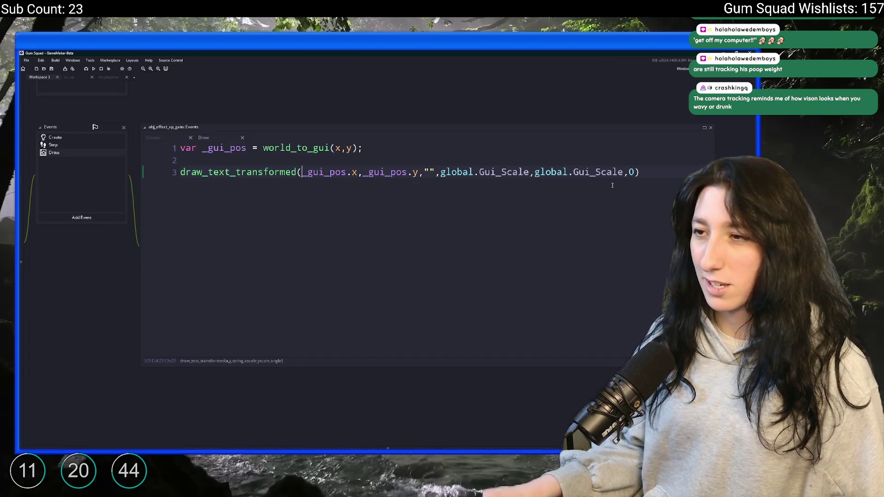
pyautogui.moveTo(418, 173)
pyautogui.mouseDown()
pyautogui.moveTo(302, 174)
pyautogui.moveTo(358, 174)
pyautogui.mouseUp()
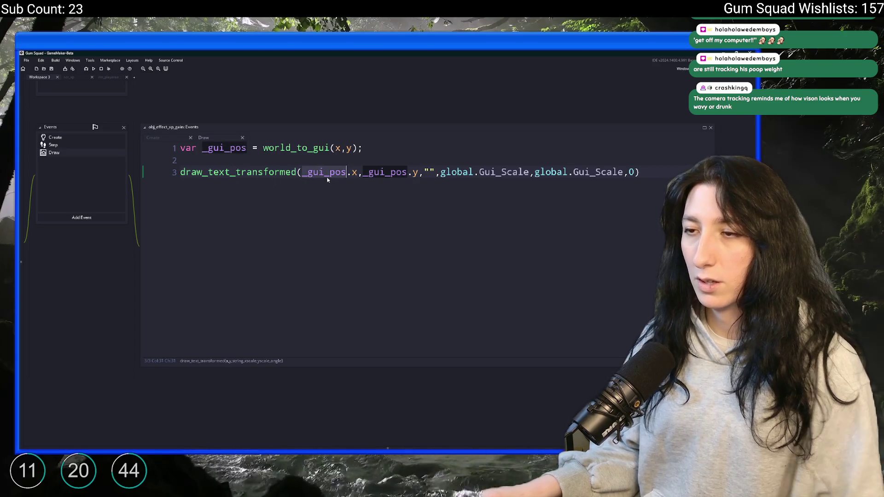
pyautogui.write('x')
pyautogui.doubleClick(328, 173)
pyautogui.press('Delete')
pyautogui.press('Delete')
pyautogui.moveTo(180, 148); pyautogui.dragTo(181, 171)
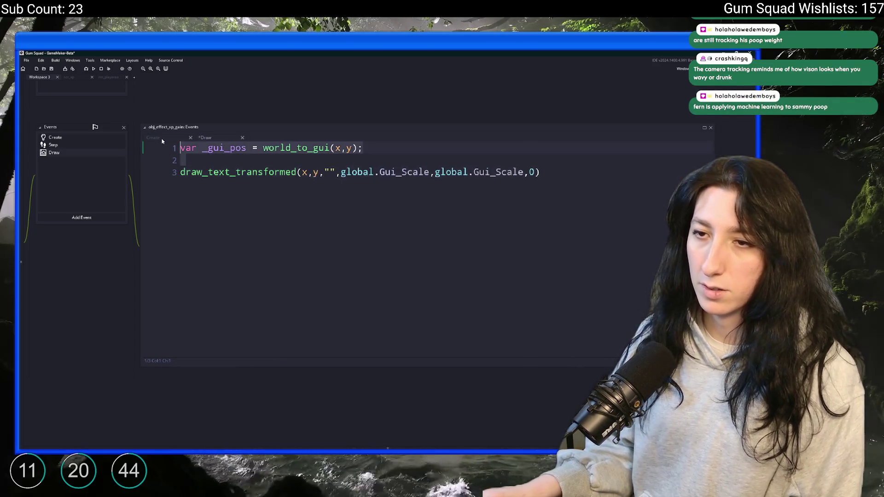
# Delete the leftover _gui_pos line and change the Create event's depth to depth_set(-(y + 250)).
pyautogui.press('BackSpace')
pyautogui.click(182, 138)
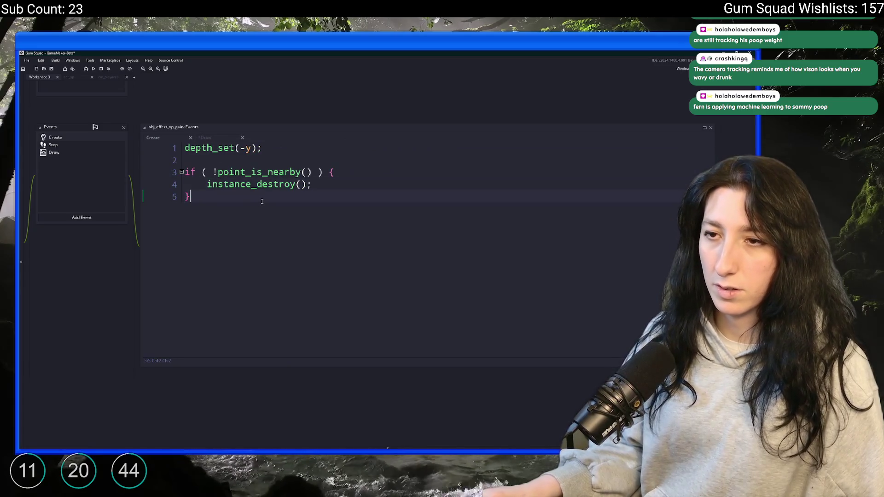
pyautogui.click(252, 147)
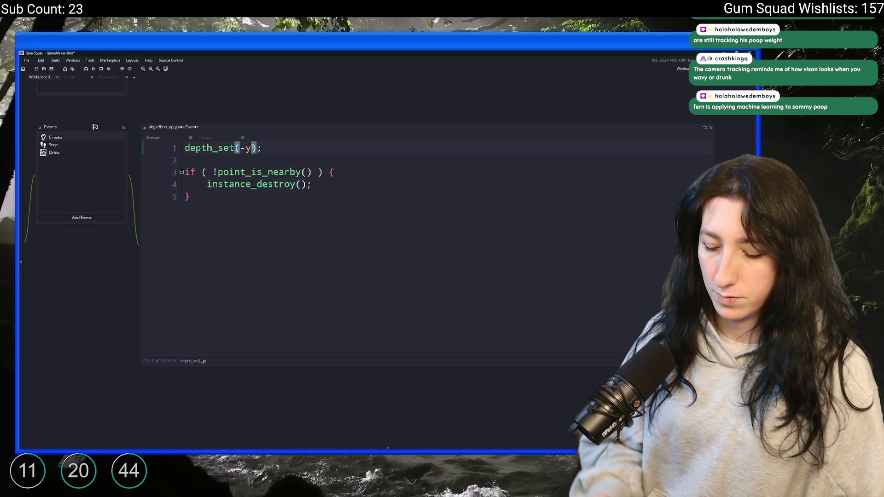
pyautogui.write('+ 100')
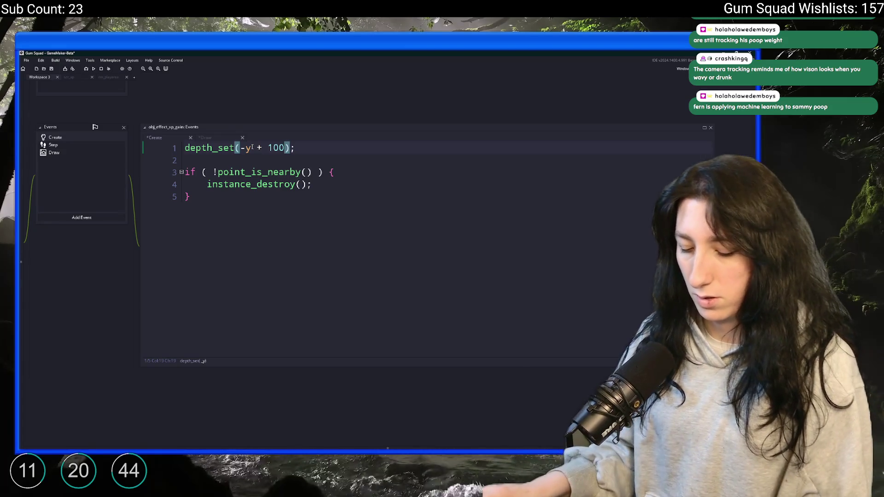
pyautogui.write(')')
pyautogui.click(245, 148)
pyautogui.write('(')
pyautogui.click(273, 148)
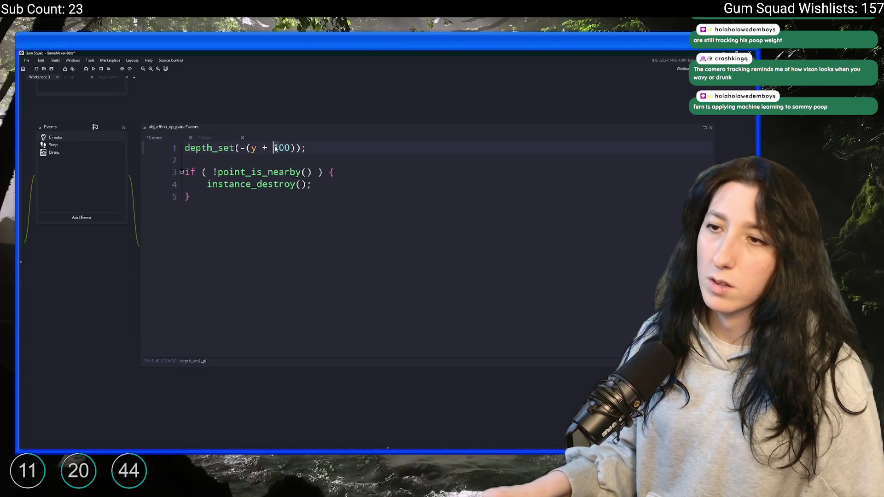
pyautogui.press('Delete')
pyautogui.write('2')
pyautogui.click(251, 197)
pyautogui.press('Return')
pyautogui.press('Return')
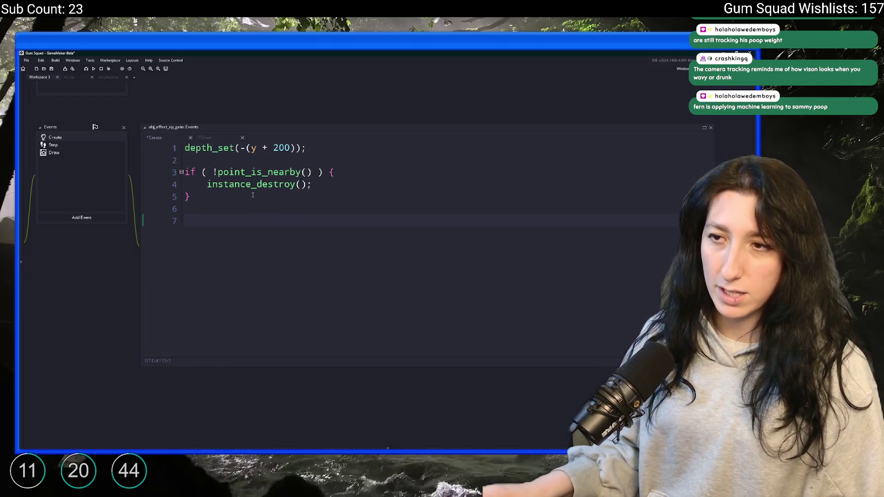
pyautogui.click(279, 147)
pyautogui.press('Delete')
pyautogui.write('5')
# Add float_y = 0; alpha = 0; timer = 0; to the Create code and save.
pyautogui.click(238, 218)
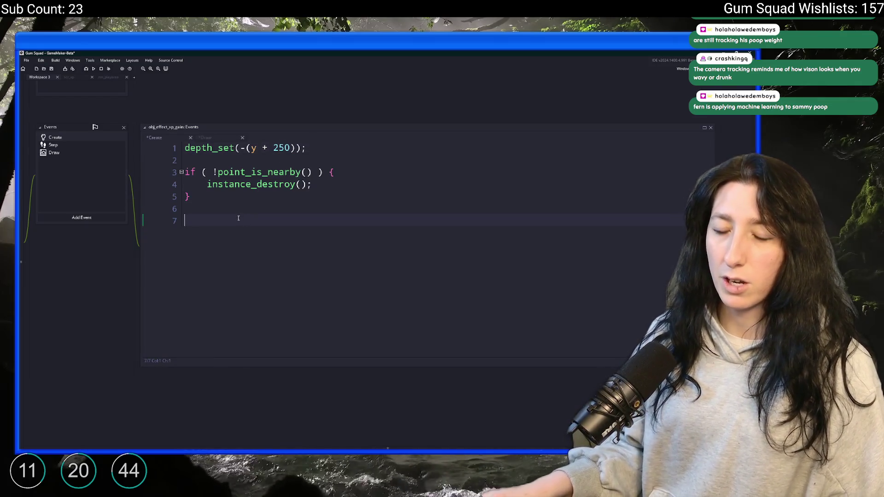
pyautogui.write('in')
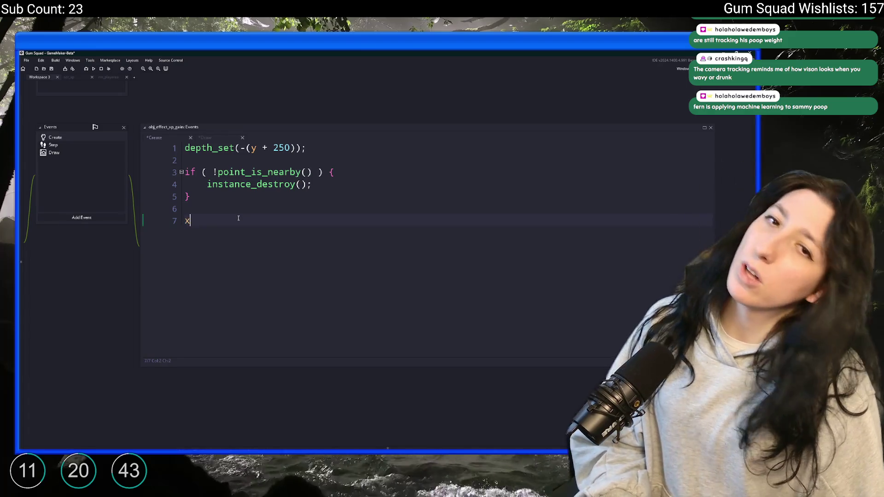
pyautogui.press('BackSpace')
pyautogui.press('BackSpace')
pyautogui.press('BackSpace')
pyautogui.press('Return')
pyautogui.write('float_y = 0;')
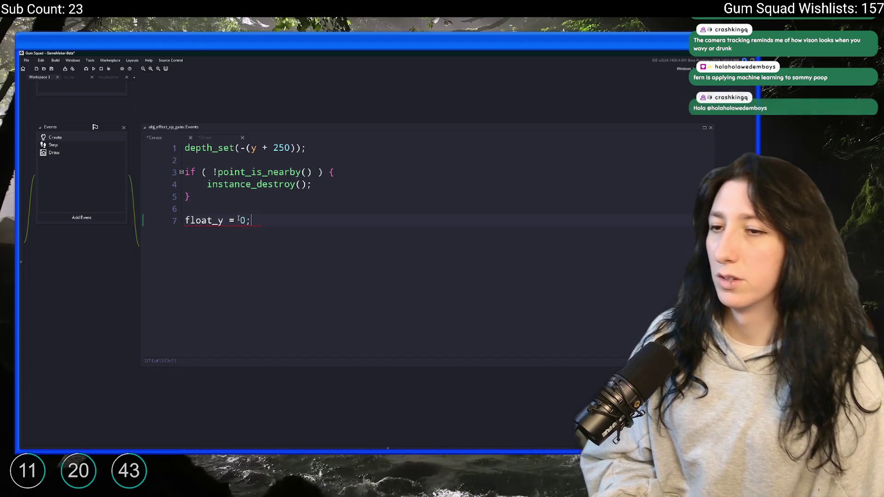
pyautogui.press('Return')
pyautogui.write('alpha = 0;')
pyautogui.hotkey('ctrl', 's')
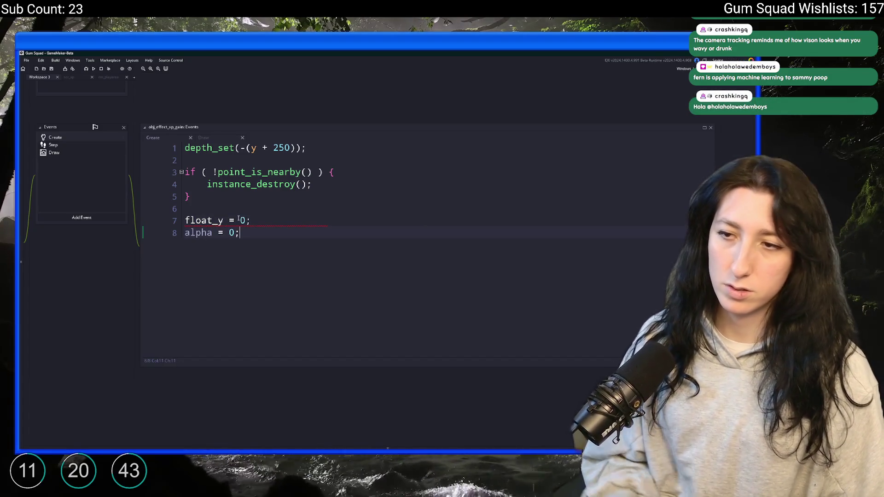
pyautogui.press('Return')
pyautogui.write('timer = 0;')
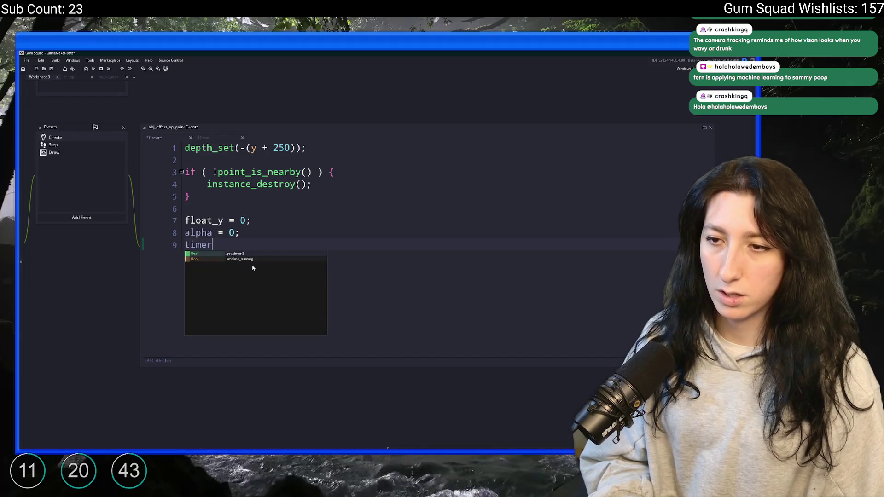
pyautogui.hotkey('ctrl', 's')
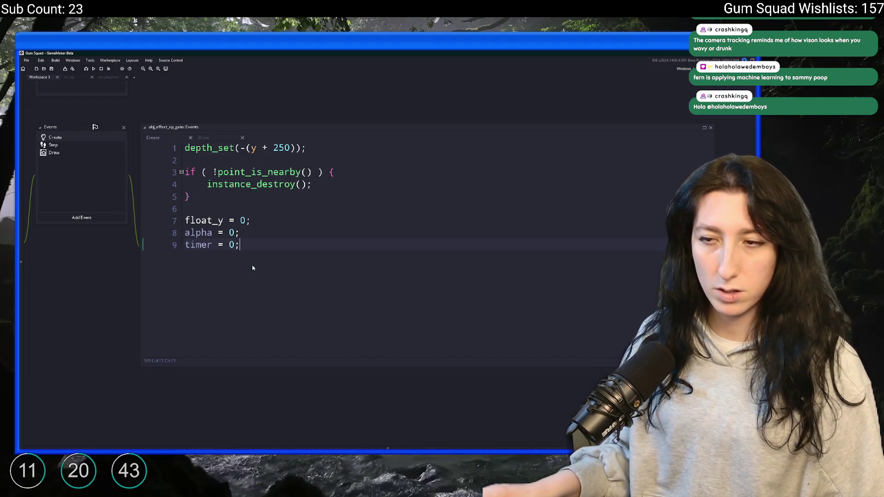
# Delete obj_effect_xp_gain's Step event, confirming the prompt.
pyautogui.doubleClick(74, 143)
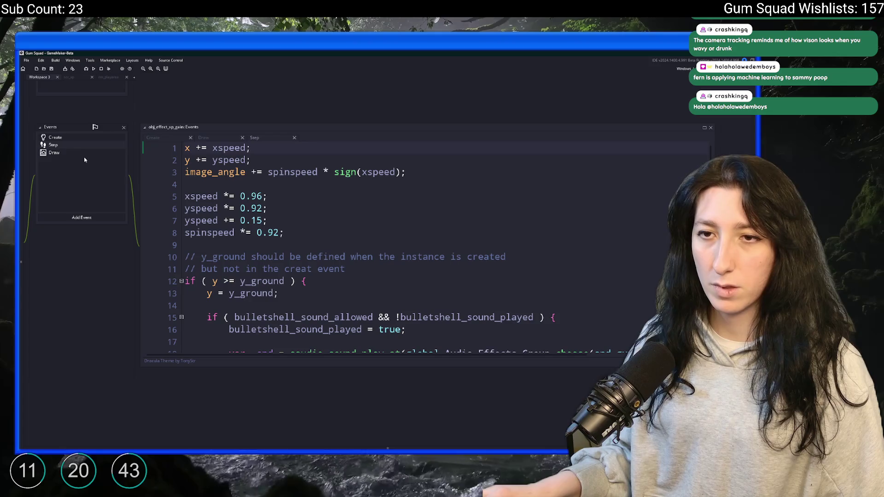
pyautogui.rightClick(97, 145)
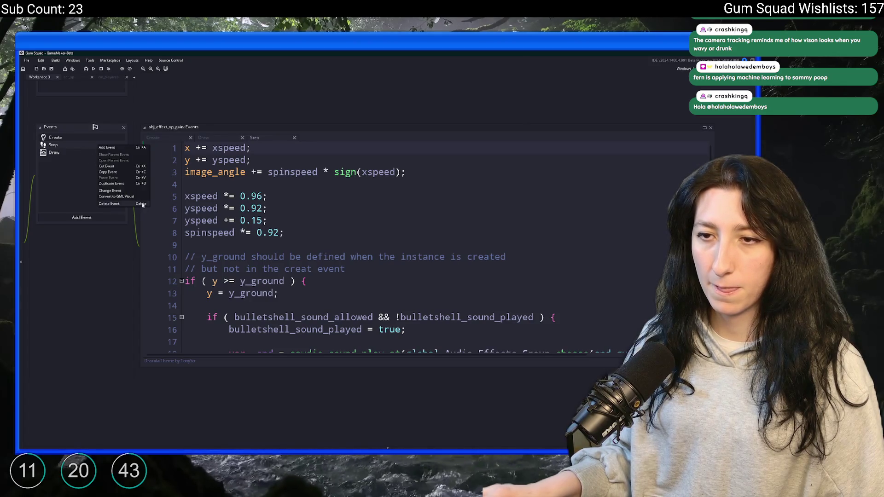
pyautogui.click(125, 202)
pyautogui.click(403, 263)
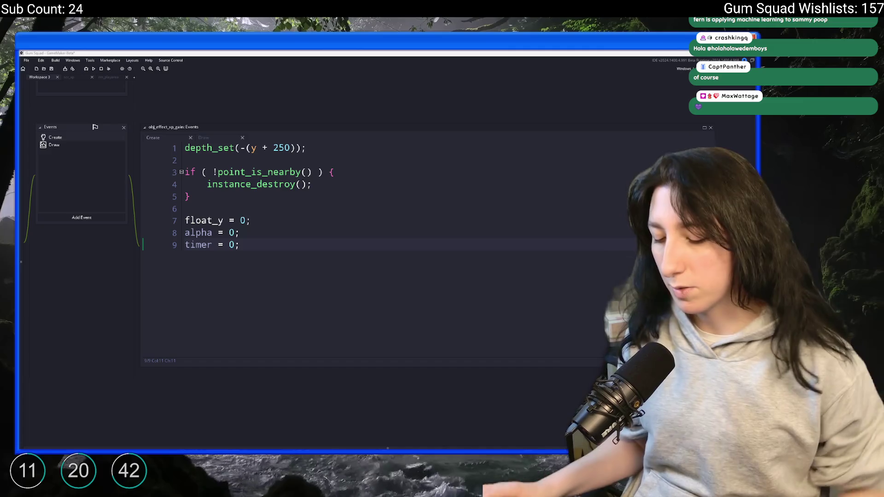
pyautogui.click(285, 224)
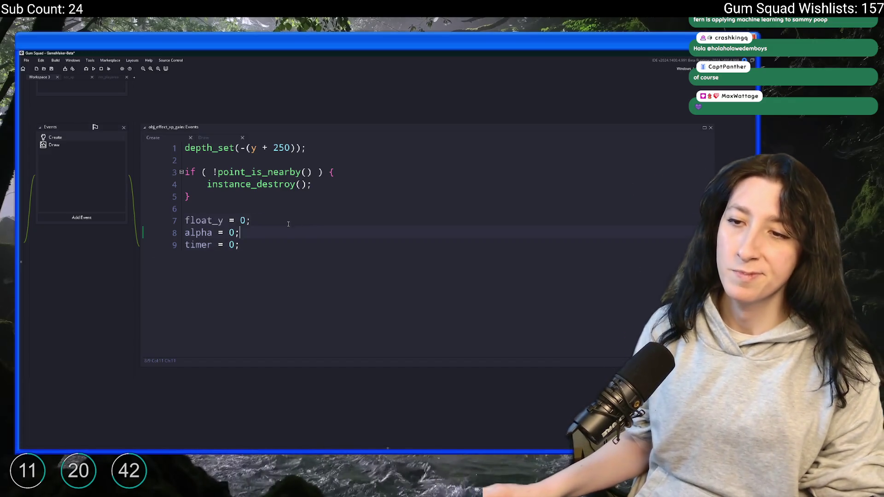
# Change the Draw call to draw_text_transformed(x,y,string(xp),2,2,0) and save.
pyautogui.moveTo(285, 224); pyautogui.dragTo(430, 255)
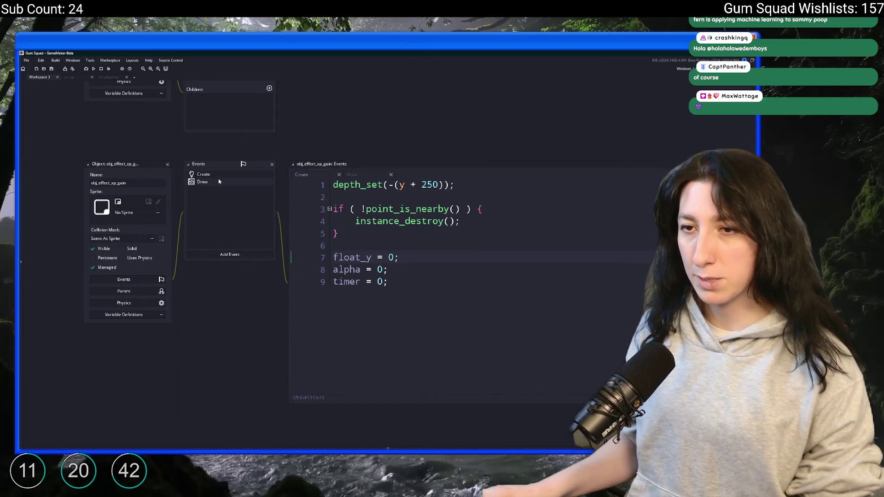
pyautogui.click(352, 175)
pyautogui.click(420, 239)
pyautogui.moveTo(638, 185); pyautogui.dragTo(457, 185)
pyautogui.write('1,1')
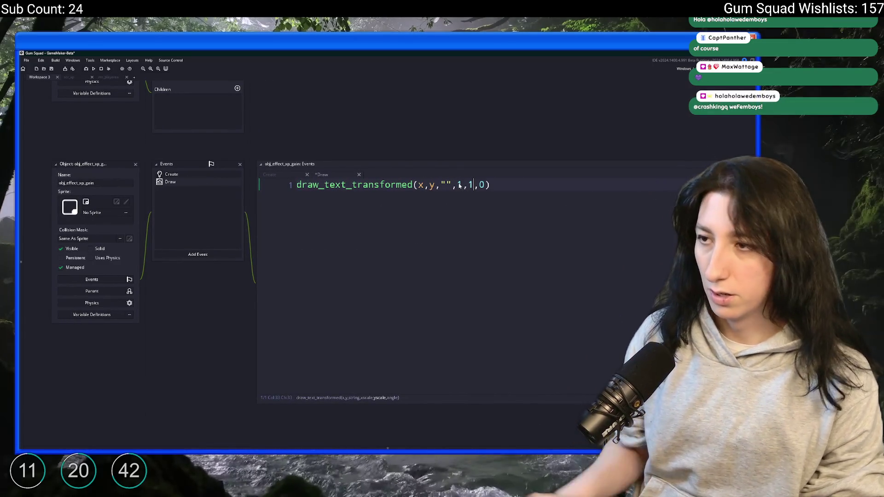
pyautogui.doubleClick(459, 185)
pyautogui.write('2')
pyautogui.doubleClick(470, 185)
pyautogui.write('2')
pyautogui.click(446, 185)
pyautogui.doubleClick(446, 185)
pyautogui.write('string(')
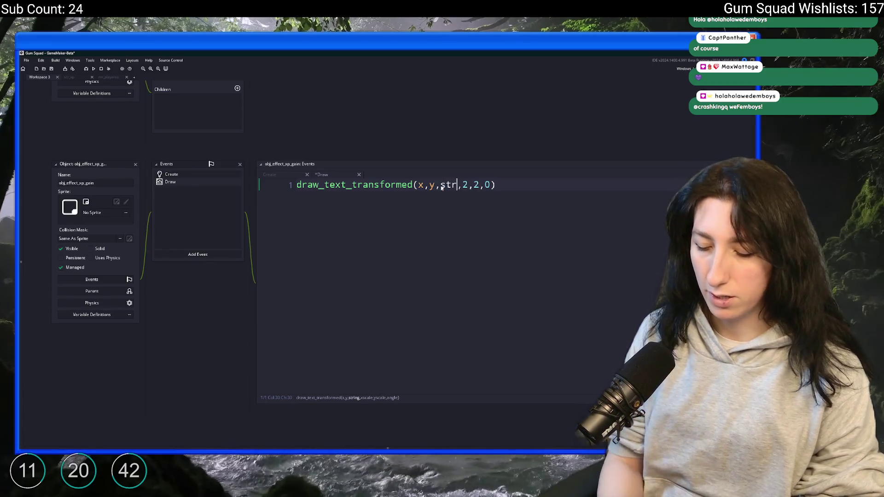
pyautogui.write('xp)')
pyautogui.hotkey('ctrl', 's')
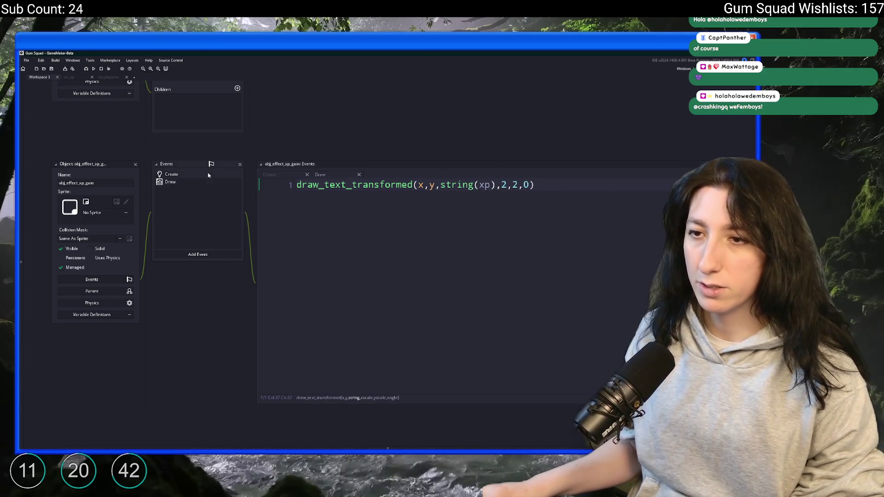
# Check the Create code, then insert a blank line above the Draw event's draw call.
pyautogui.click(208, 175)
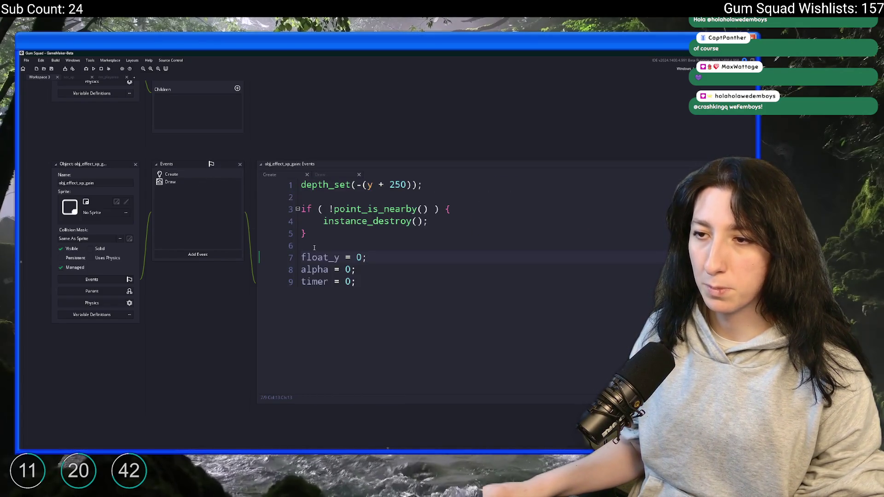
pyautogui.click(180, 186)
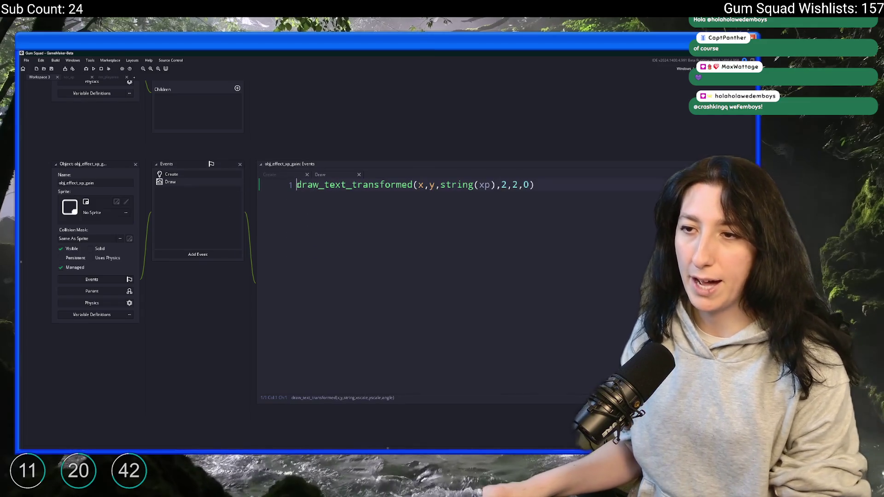
pyautogui.press('Return')
pyautogui.press('Return')
# Save the Draw code and open obj_enemy_glummer through asset search.
pyautogui.hotkey('ctrl', 's')
pyautogui.hotkey('ctrl', 't')
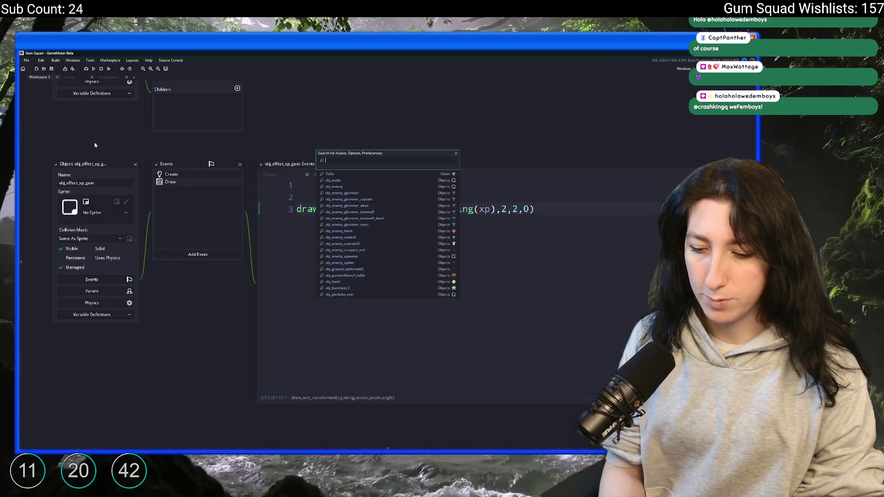
pyautogui.write('obj_enemy_glu')
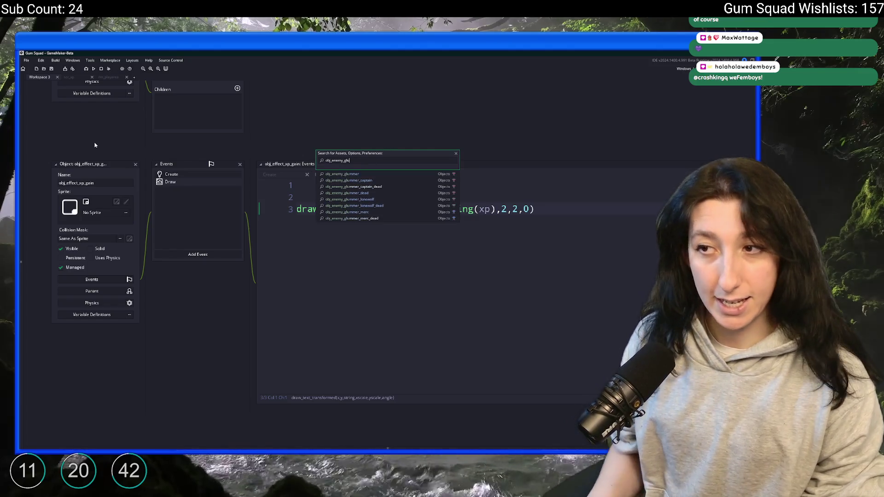
pyautogui.press('Return')
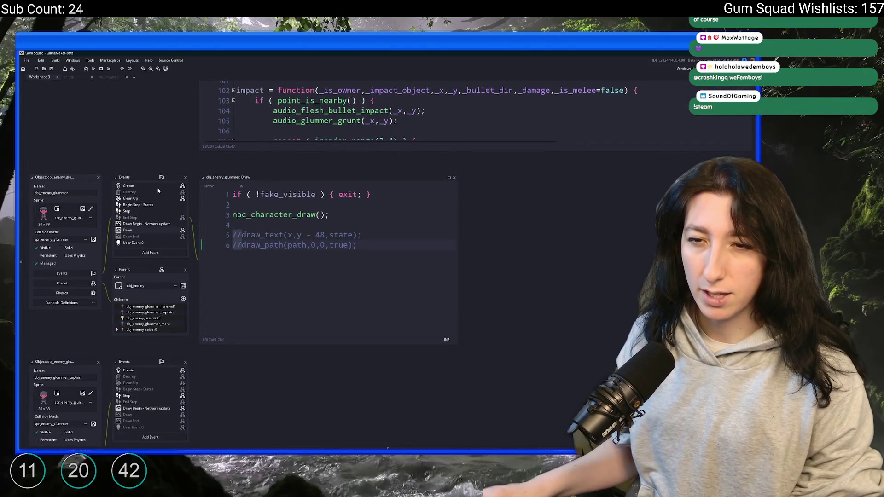
# Browse the glummer's Destroy, Clean Up and Create event code for reference.
pyautogui.click(155, 193)
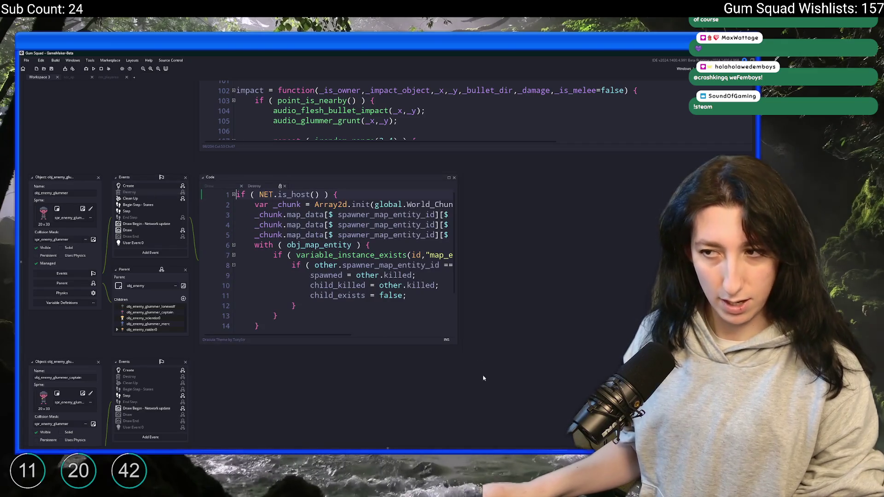
pyautogui.click(158, 199)
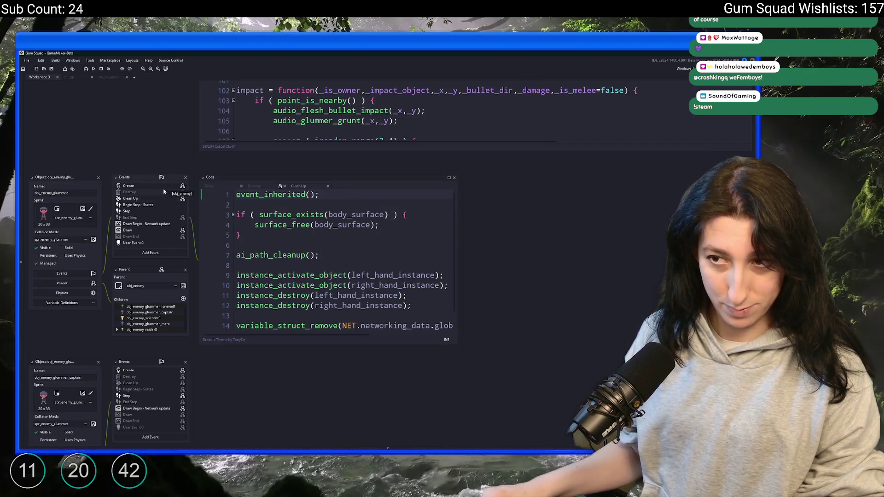
pyautogui.click(165, 187)
pyautogui.click(449, 177)
pyautogui.click(45, 77)
pyautogui.moveTo(73, 121); pyautogui.dragTo(98, 115)
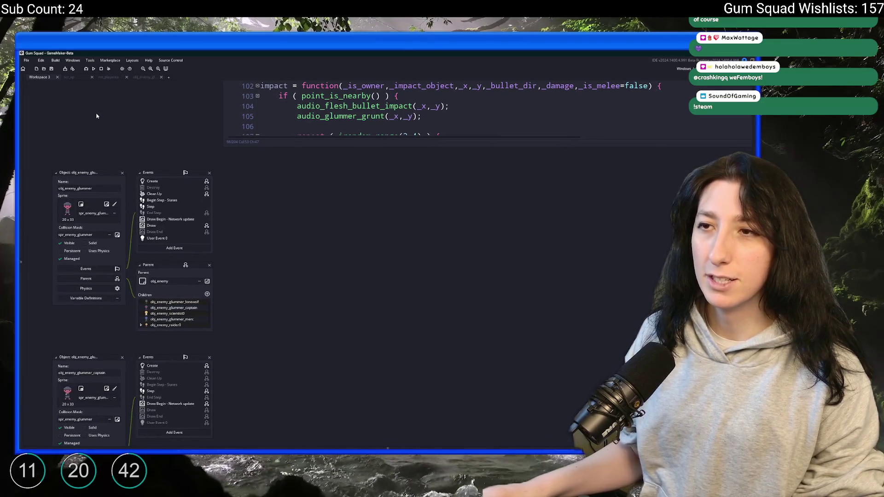
pyautogui.hotkey('ctrl', 't')
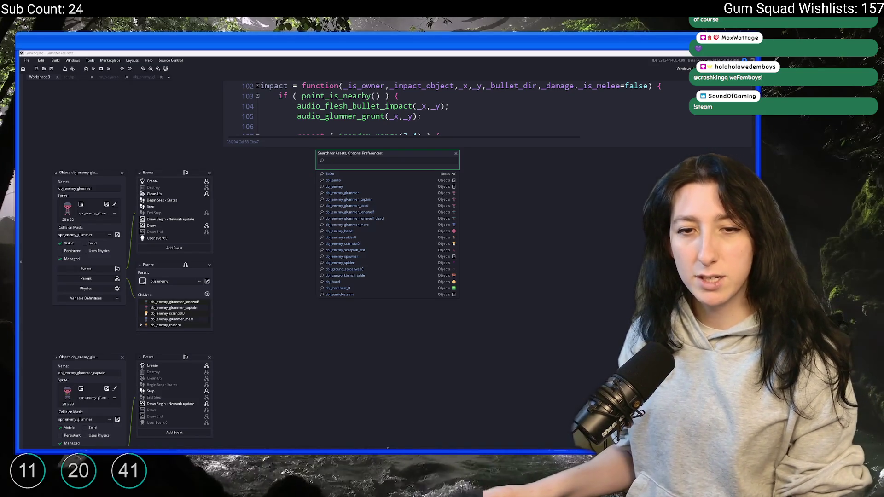
pyautogui.click(266, 227)
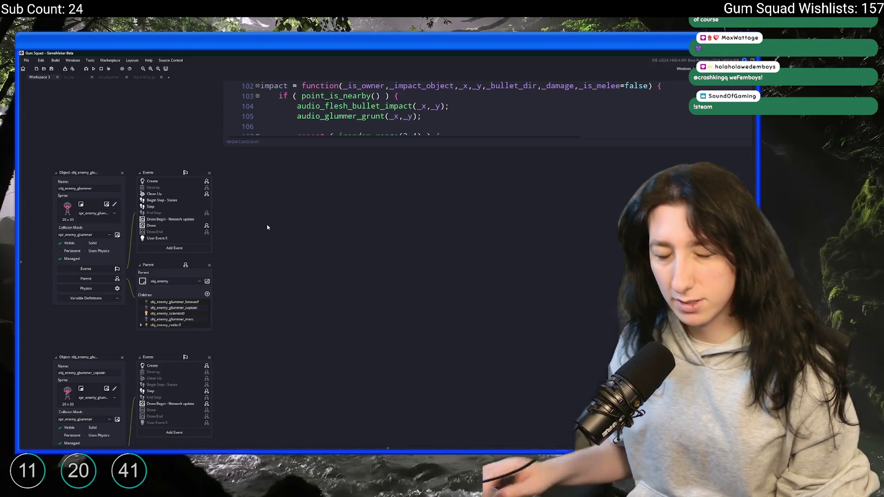
# Review the glummer's Create code in full view, then close the enemy's code.
pyautogui.doubleClick(152, 181)
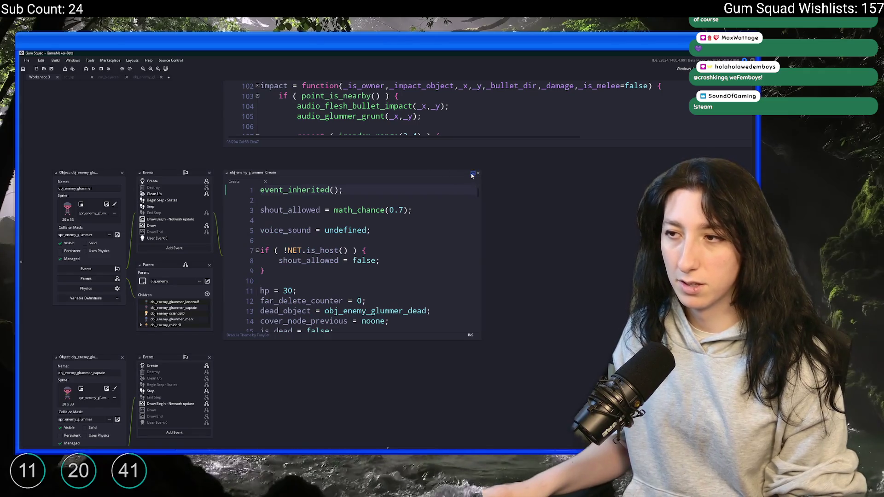
pyautogui.click(472, 173)
pyautogui.scroll(-9, 280, 284)
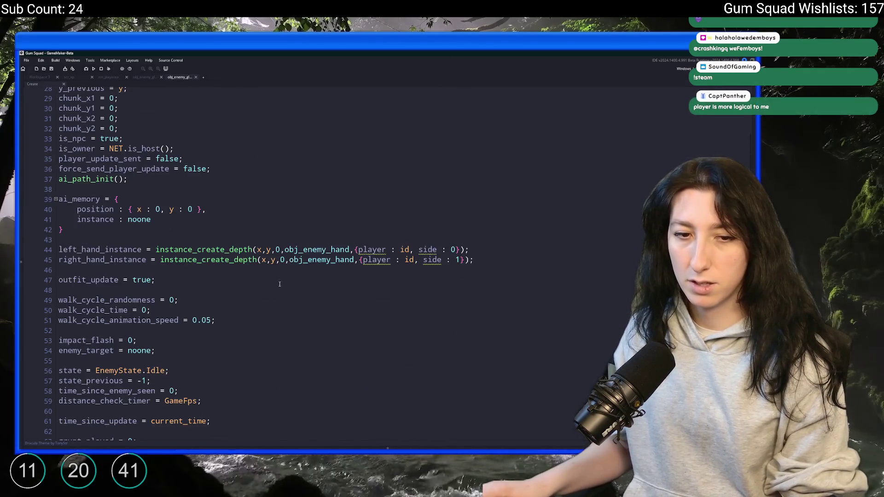
pyautogui.scroll(2, 178, 107)
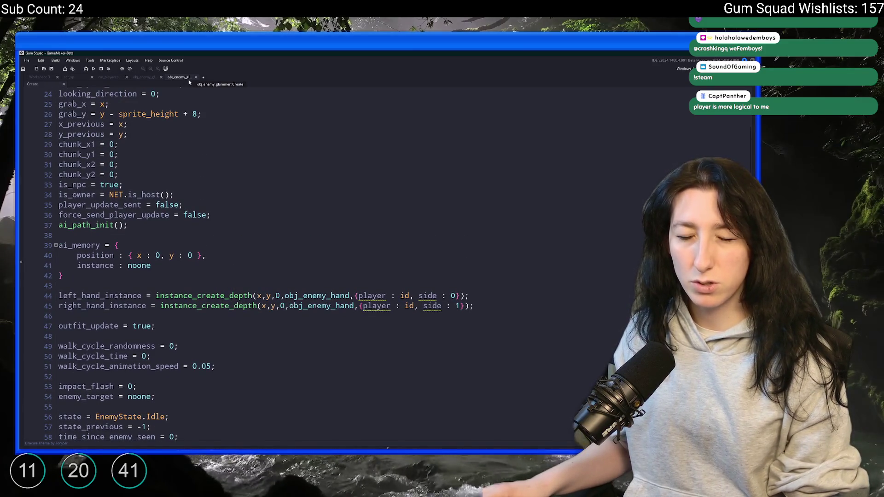
pyautogui.scroll(-16, 202, 218)
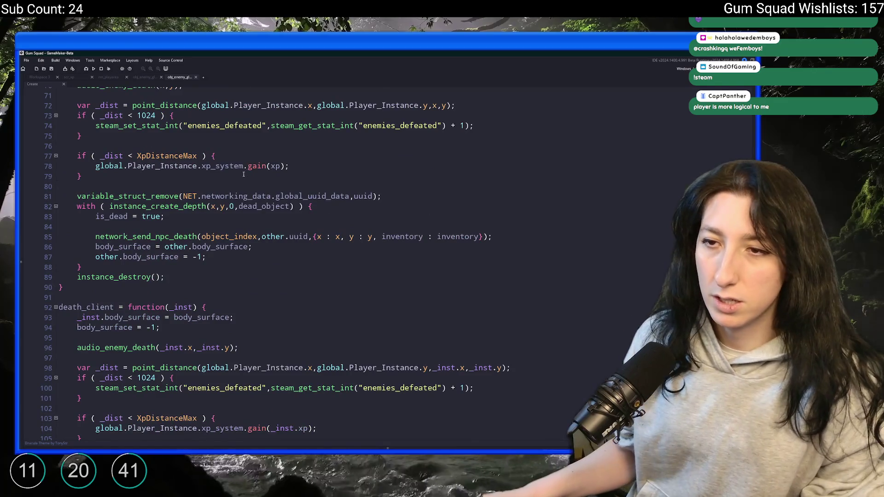
pyautogui.click(195, 77)
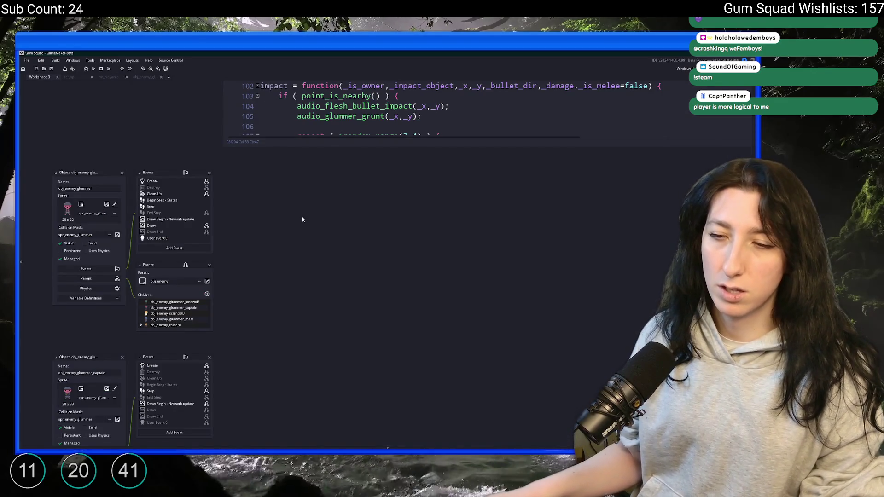
# Search assets for the scr_ scripts.
pyautogui.hotkey('ctrl', 't')
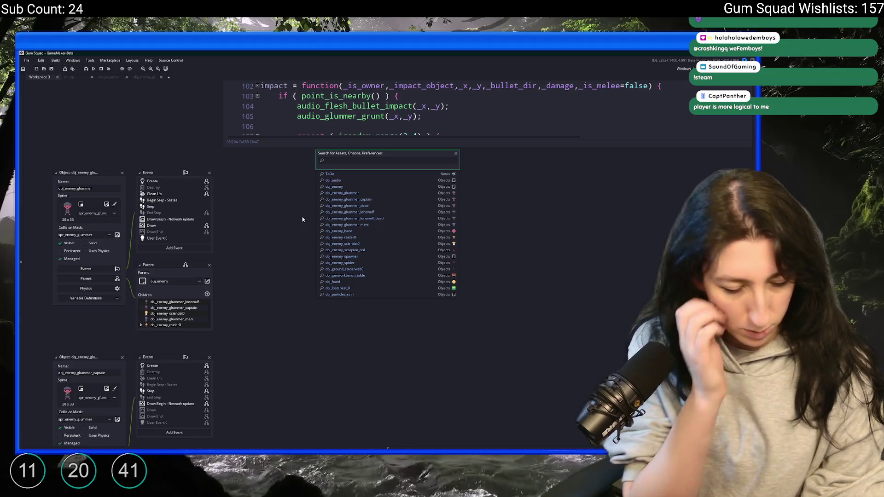
pyautogui.write('sp_s')
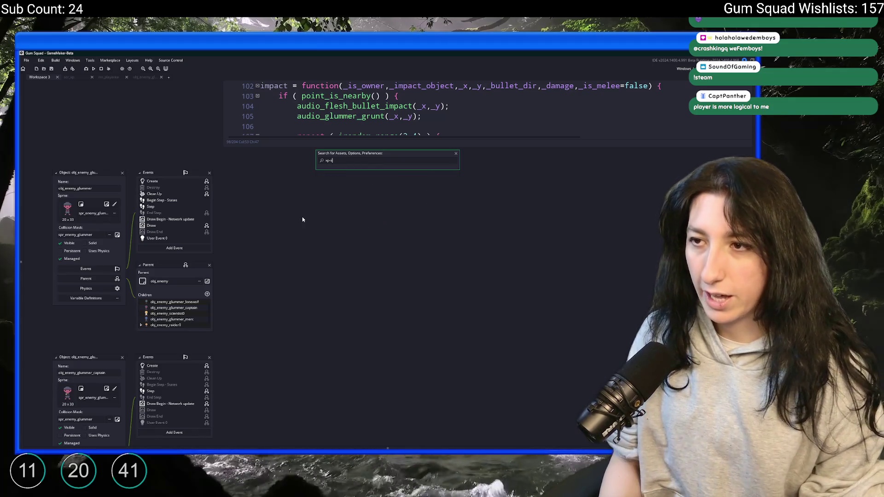
pyautogui.write('y_sy')
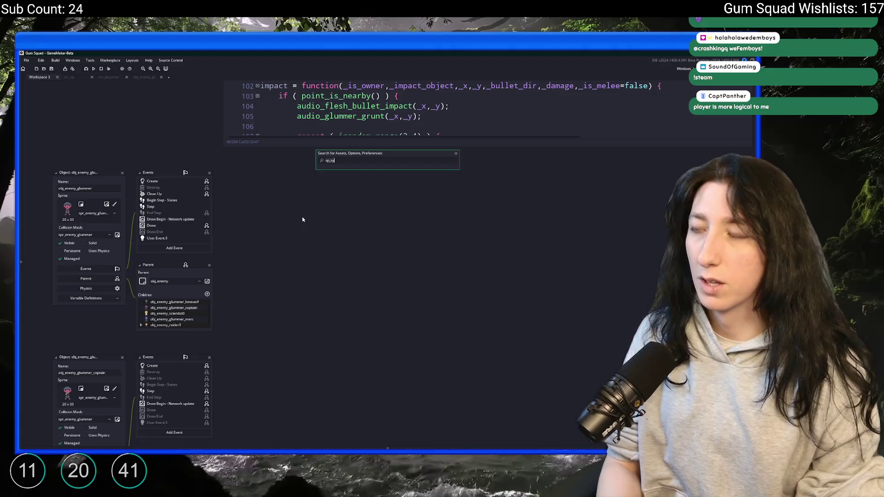
pyautogui.press('BackSpace')
pyautogui.press('BackSpace')
pyautogui.press('BackSpace')
# Open the scr_xp script from search and scroll to the XpSystem constructor.
pyautogui.write('scr_s')
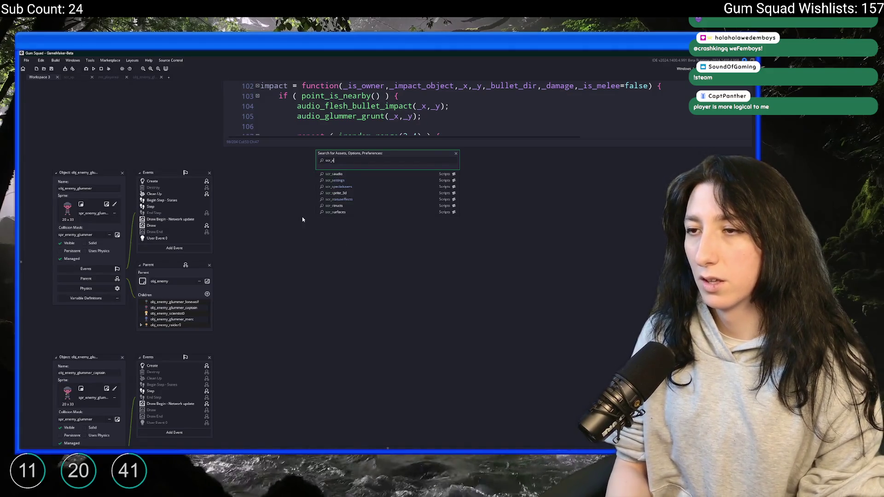
pyautogui.write('p')
pyautogui.press('Return')
pyautogui.scroll(2, 251, 211)
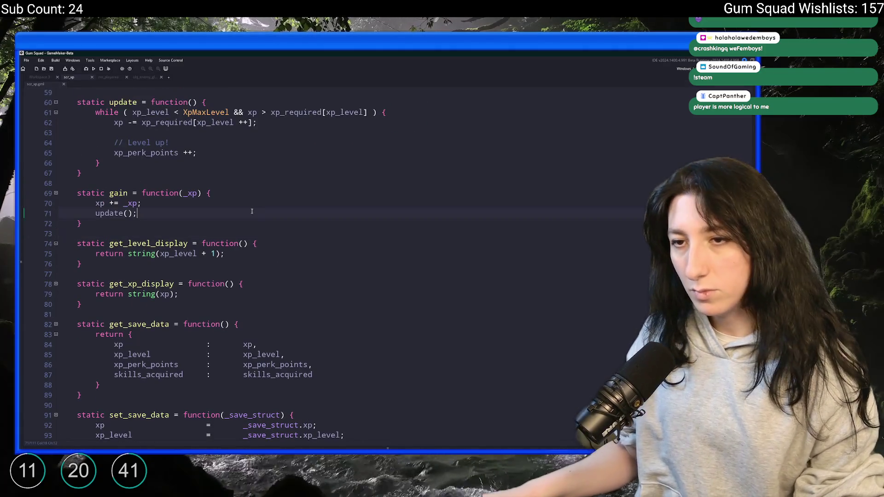
pyautogui.scroll(15, 252, 211)
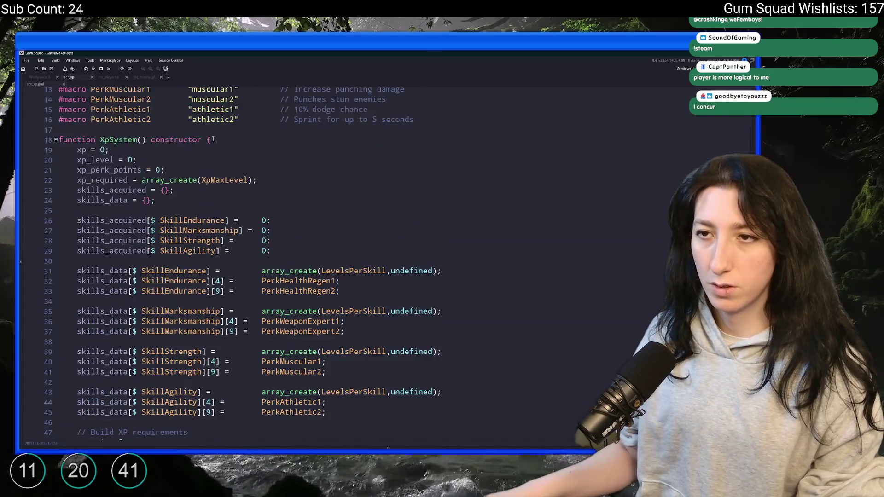
pyautogui.scroll(4, 213, 139)
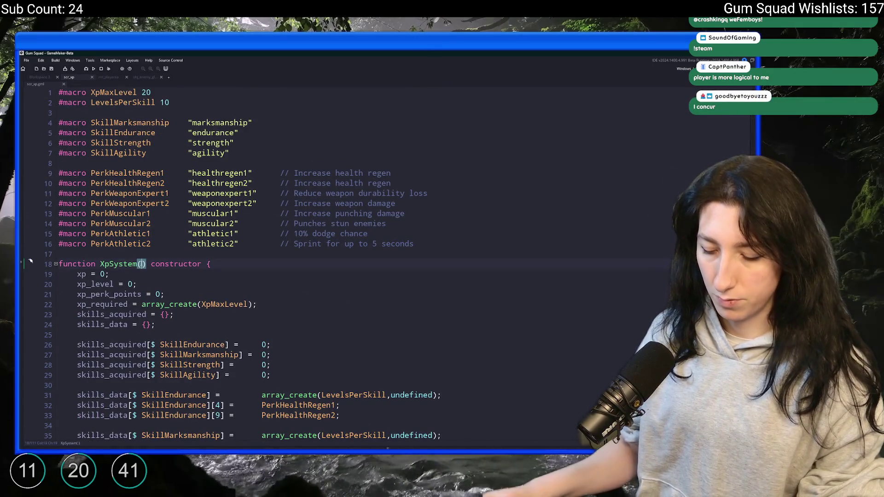
# Change the constructor signature to XpSystem(_owner_instance=id).
pyautogui.write('_owner')
pyautogui.press('BackSpace')
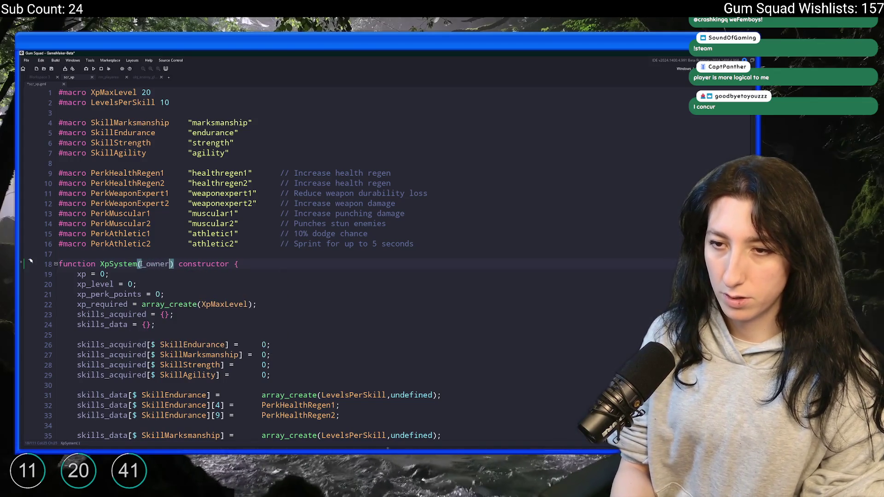
pyautogui.write('_instance')
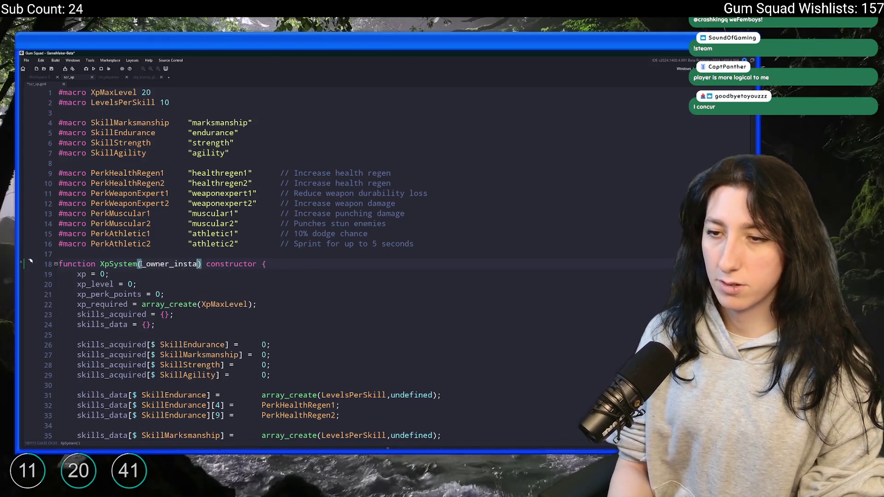
pyautogui.press('End')
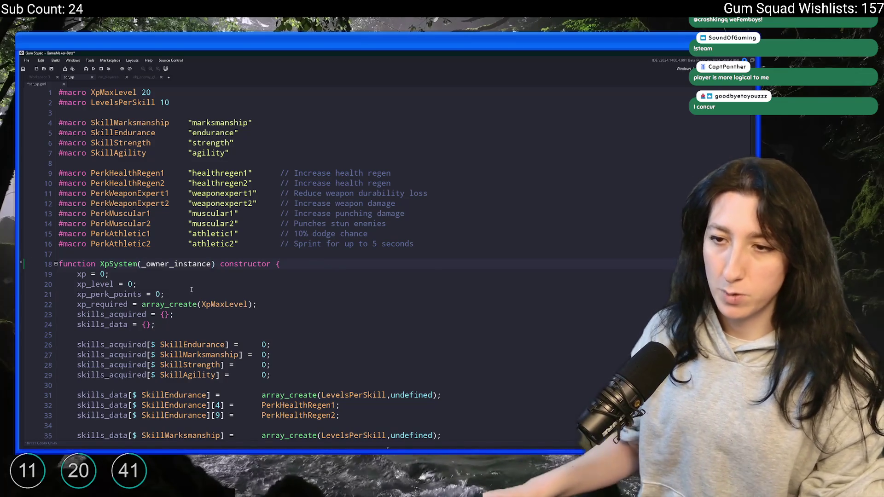
pyautogui.click(213, 265)
pyautogui.write('=i')
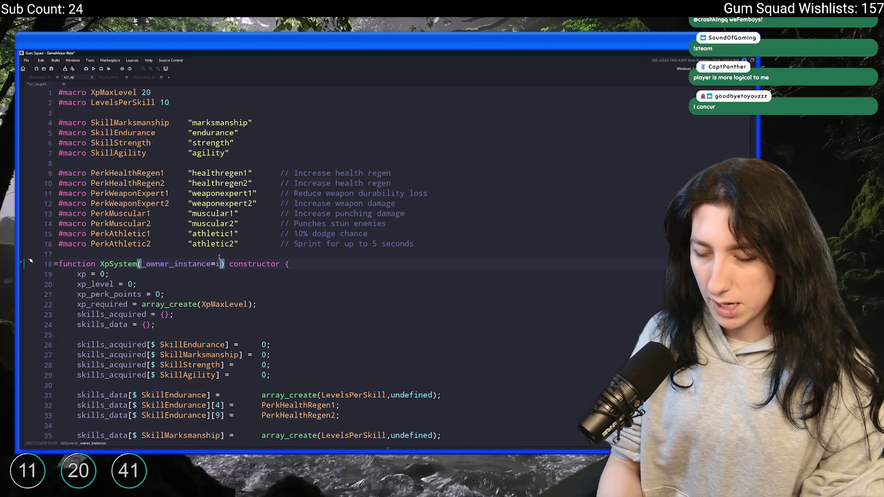
pyautogui.write('d')
# Add 'owner = _owner_instance;' as the constructor's first line.
pyautogui.click(338, 263)
pyautogui.press('Return')
pyautogui.write('owner = id')
pyautogui.press('BackSpace')
pyautogui.press('BackSpace')
pyautogui.write('owner_instance;')
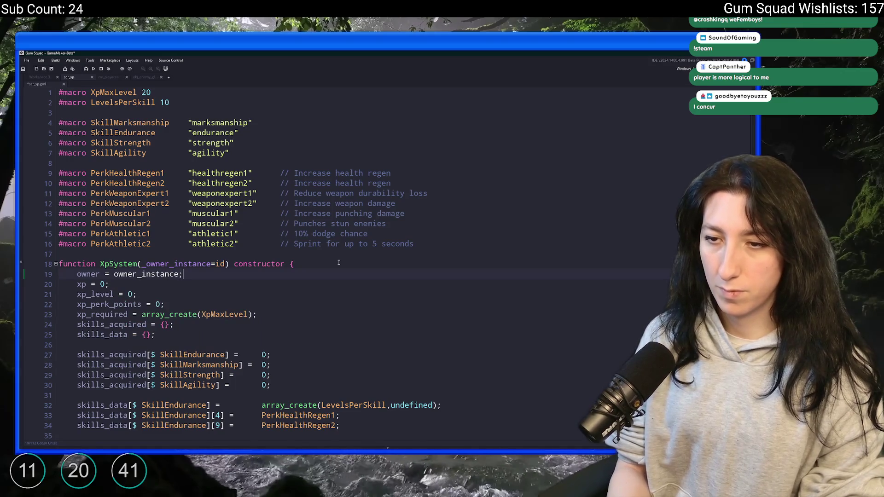
pyautogui.scroll(-2, 173, 218)
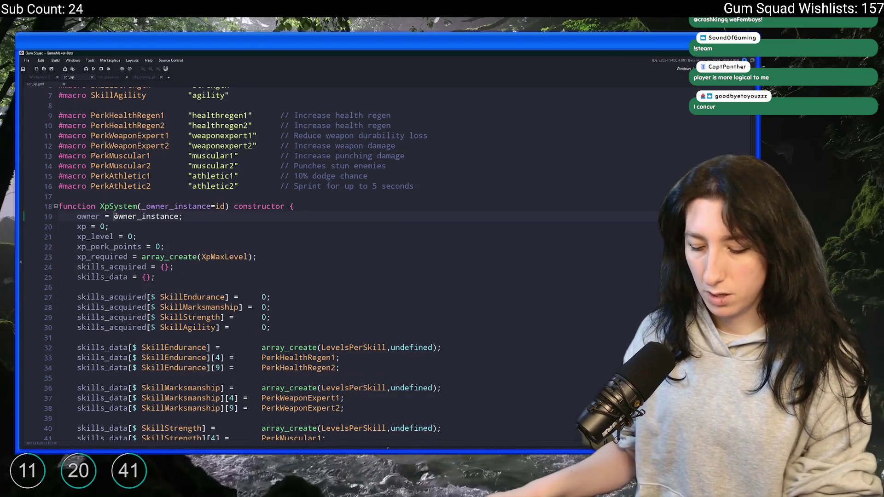
pyautogui.write('_')
pyautogui.click(142, 236)
pyautogui.write('obj_effect_xp_gain')
pyautogui.hotkey('ctrl', 'z')
pyautogui.doubleClick(88, 216)
pyautogui.scroll(-15, 142, 251)
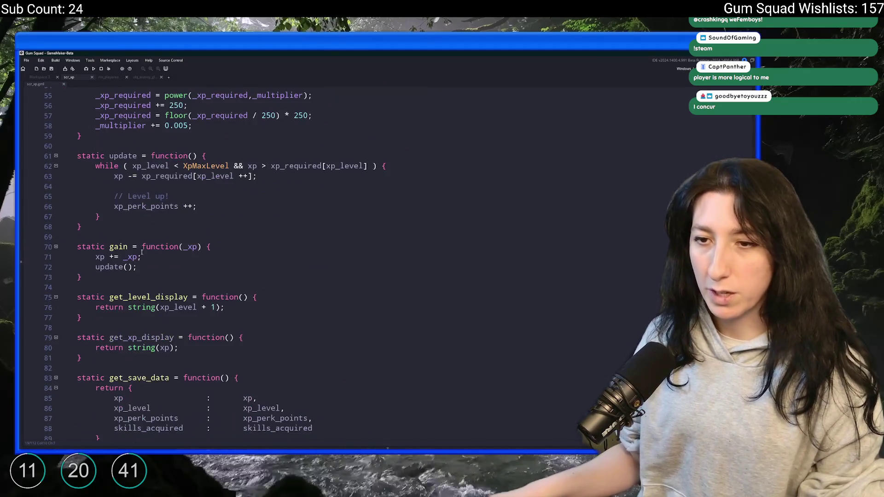
# In gain(), add an instance_create_depth call at owner.x, owner.y and owner.depth.
pyautogui.click(152, 267)
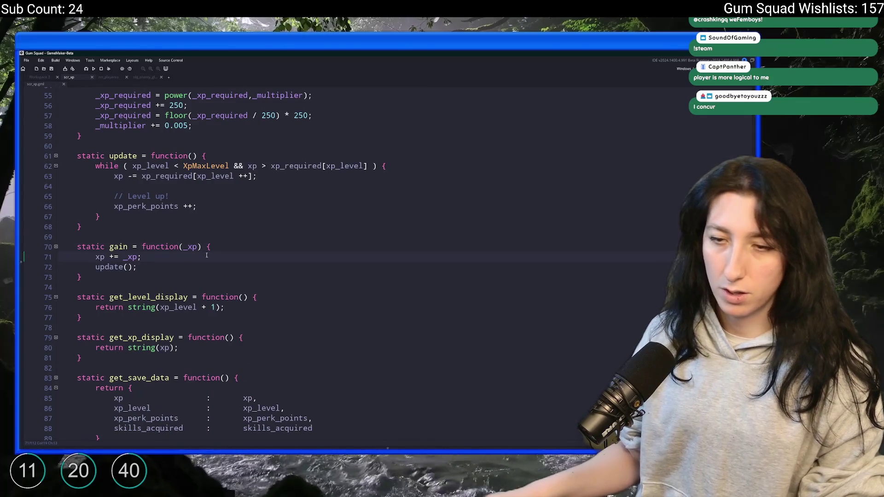
pyautogui.press('Return')
pyautogui.write('instance_')
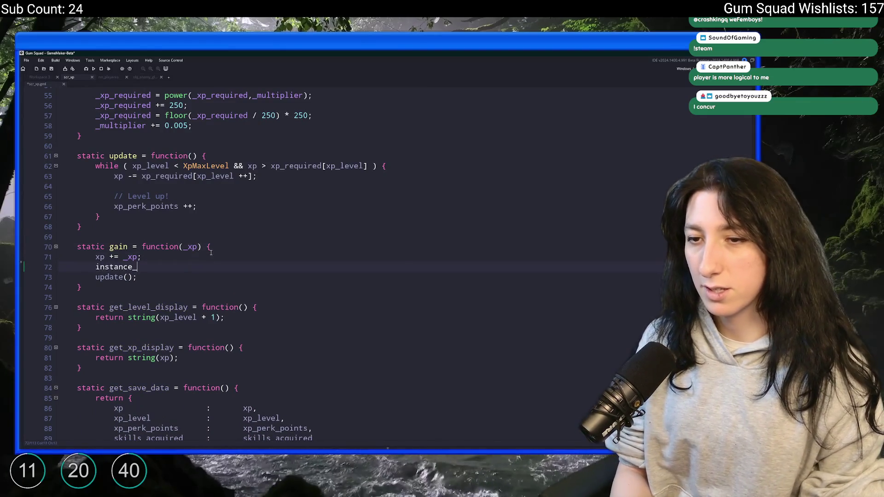
pyautogui.write('create_')
pyautogui.press('Return')
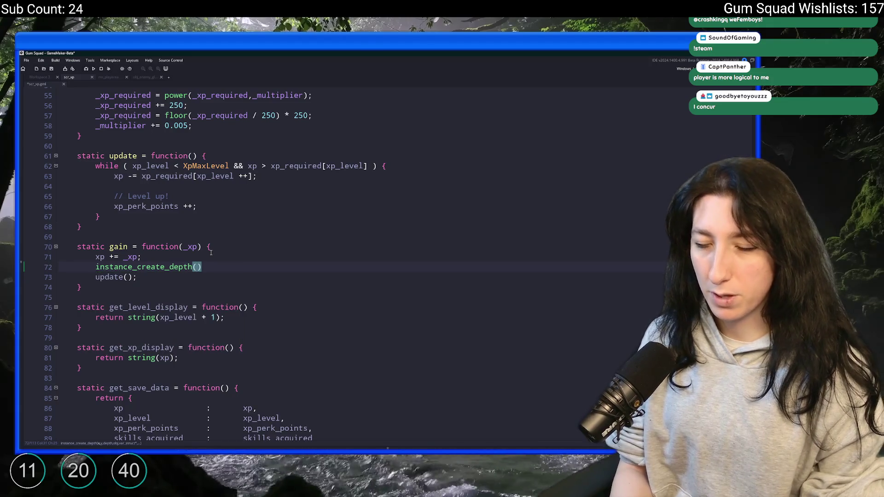
pyautogui.write('owner.x,owner.y,')
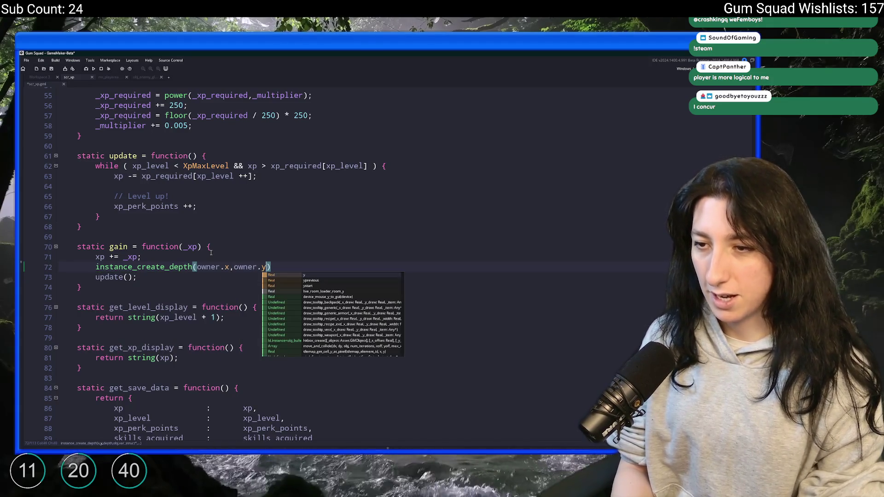
pyautogui.write('0')
pyautogui.press('BackSpace')
pyautogui.write('owner.depthk')
pyautogui.press('BackSpace')
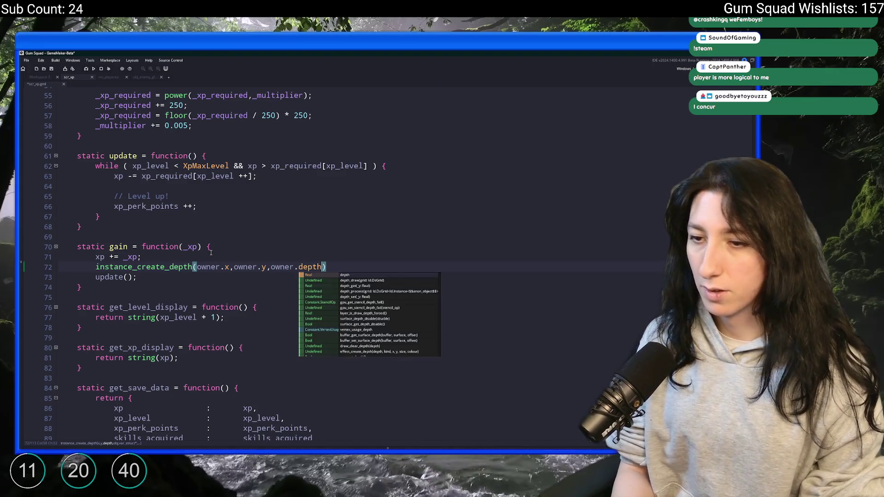
# Pass obj_effect_xp_gain and the struct { xp : _xp }, then close the scr_xp tab.
pyautogui.write(',')
pyautogui.press('Return')
pyautogui.press('BackSpace')
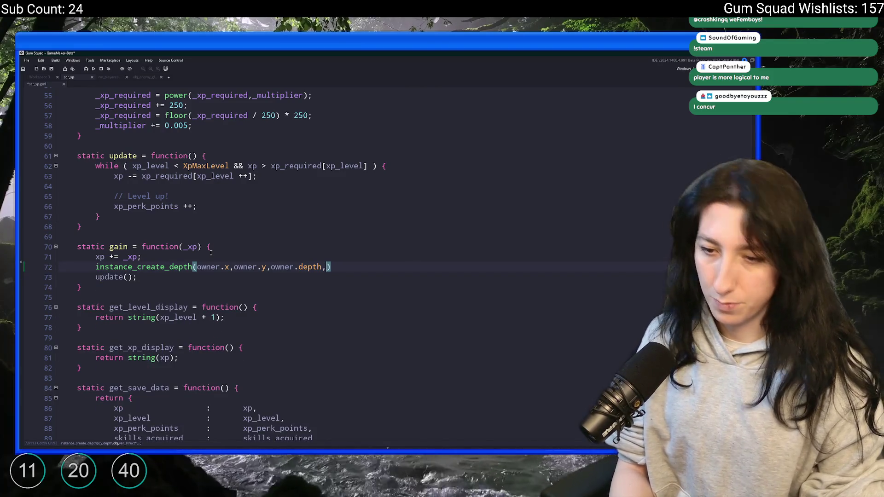
pyautogui.write('obj_ef')
pyautogui.write('fect_x')
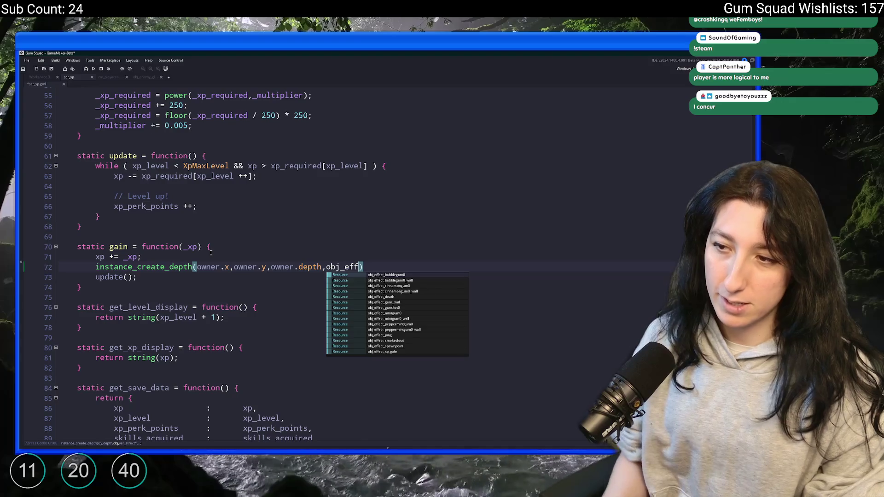
pyautogui.press('Return')
pyautogui.write(',{')
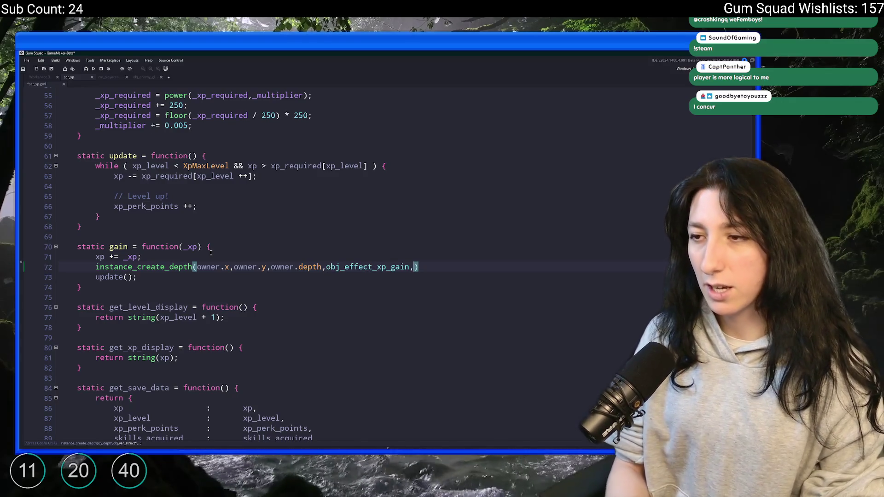
pyautogui.press('Return')
pyautogui.press('BackSpace')
pyautogui.write('xp : _xp')
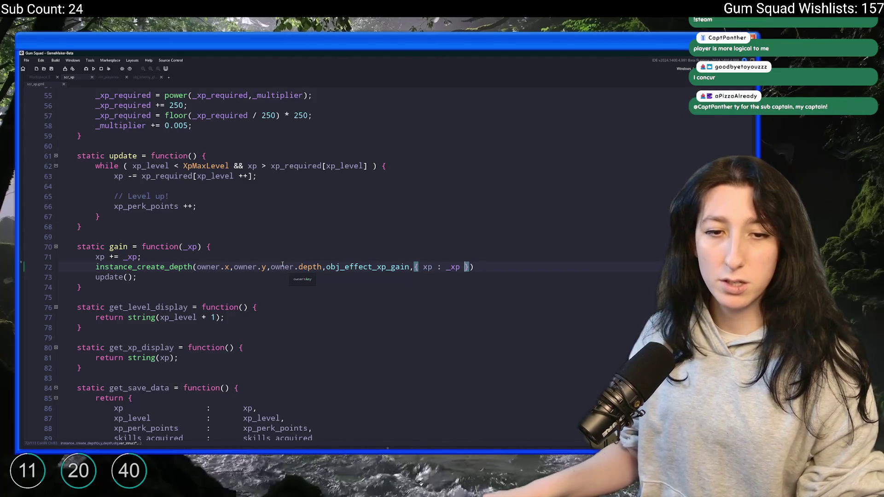
pyautogui.middleClick(368, 267)
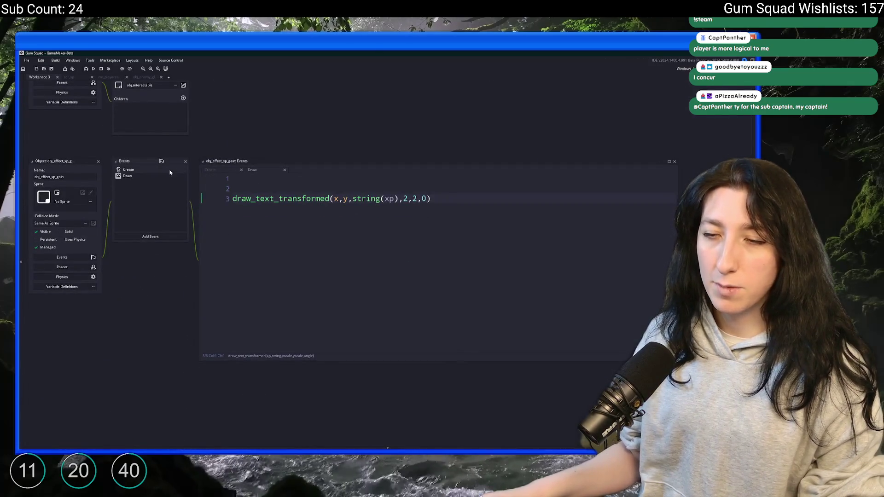
# In the Draw event, set float_y = ease_inoutbounce() above the draw call.
pyautogui.click(169, 170)
pyautogui.click(161, 178)
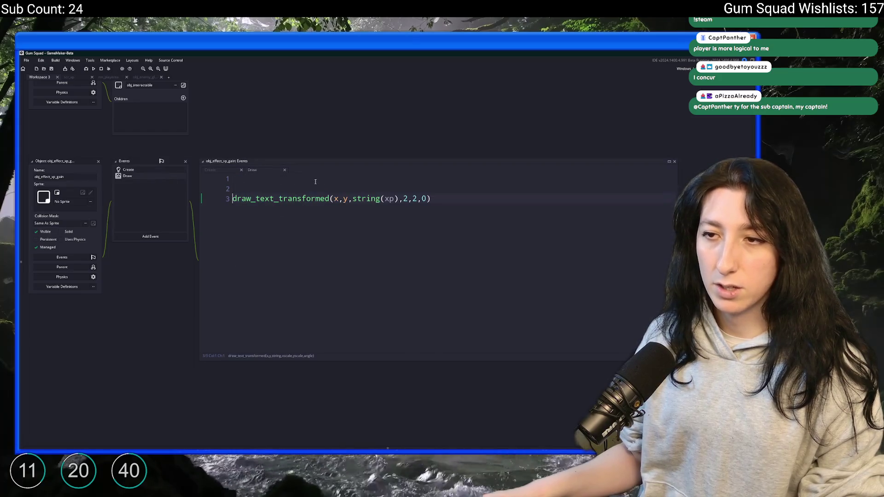
pyautogui.click(315, 182)
pyautogui.write('float_y = ')
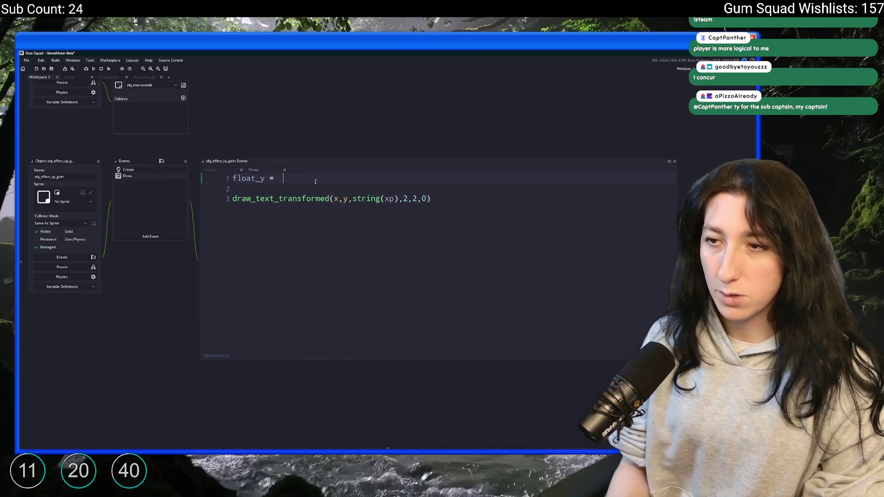
pyautogui.write('ease')
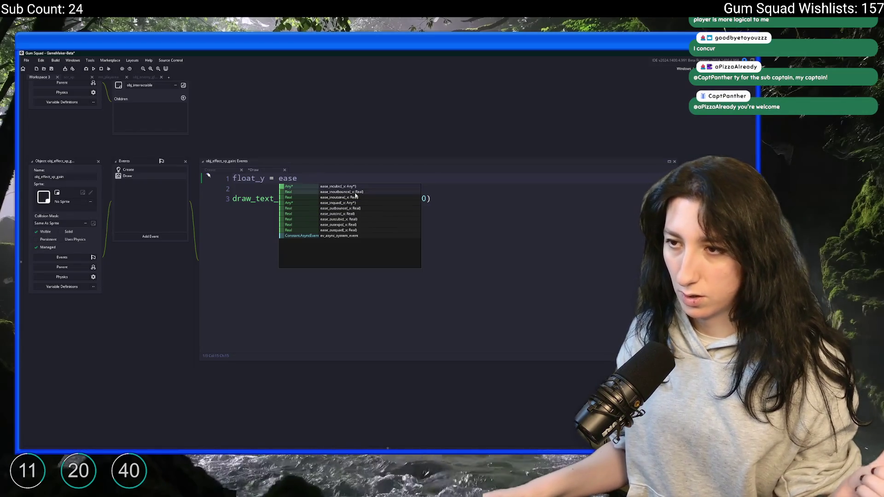
pyautogui.click(358, 192)
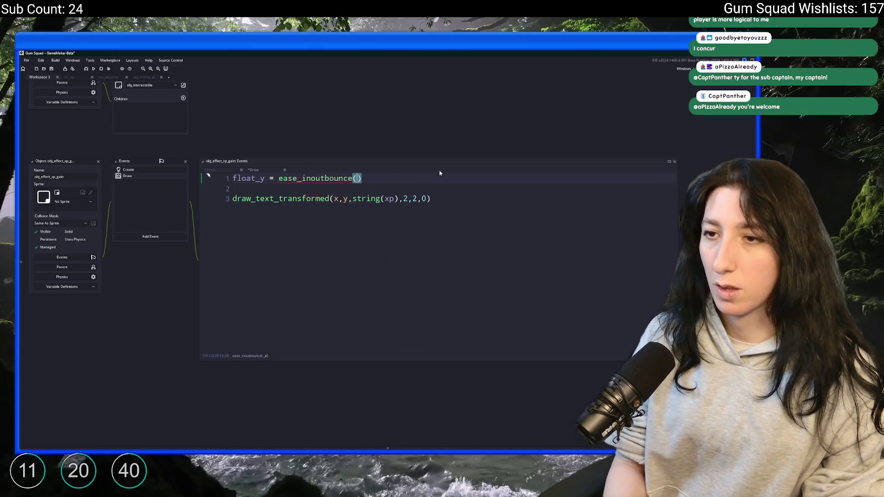
# Add 'timer += 1 / GameFps;' as the first line of the Draw code.
pyautogui.click(217, 170)
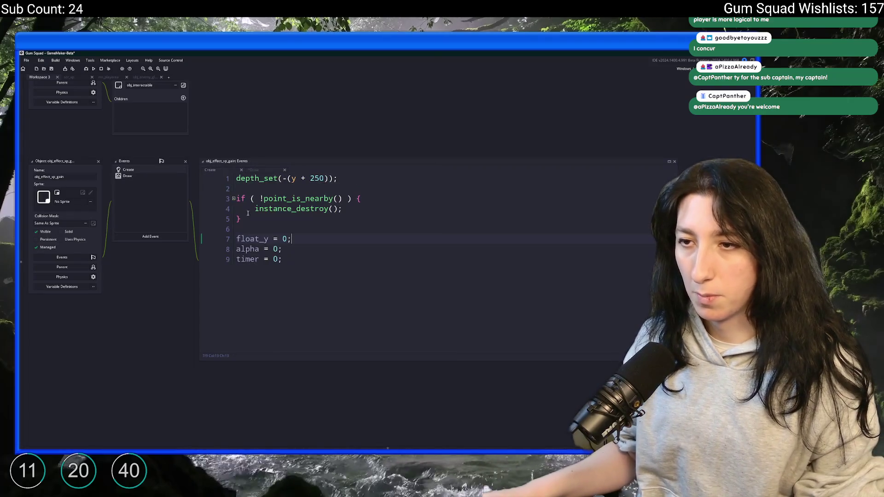
pyautogui.click(262, 170)
pyautogui.click(233, 178)
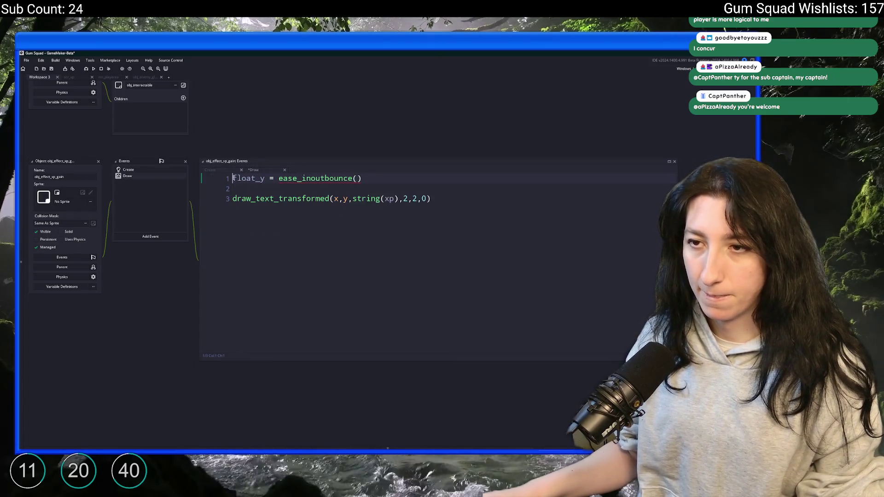
pyautogui.press('Return')
pyautogui.press('Return')
pyautogui.press('Up')
pyautogui.press('Up')
pyautogui.write('timer +=')
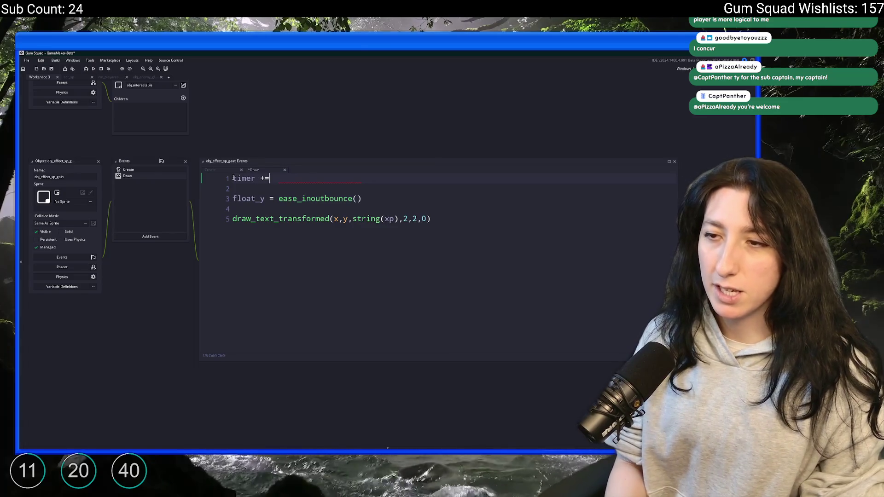
pyautogui.write(' 1/ ')
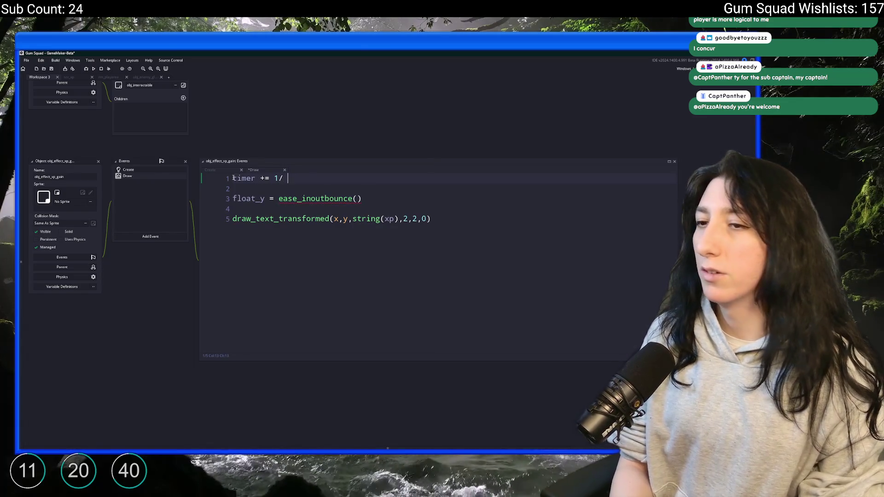
pyautogui.press('BackSpace')
pyautogui.press('BackSpace')
pyautogui.write(' / GameFps;')
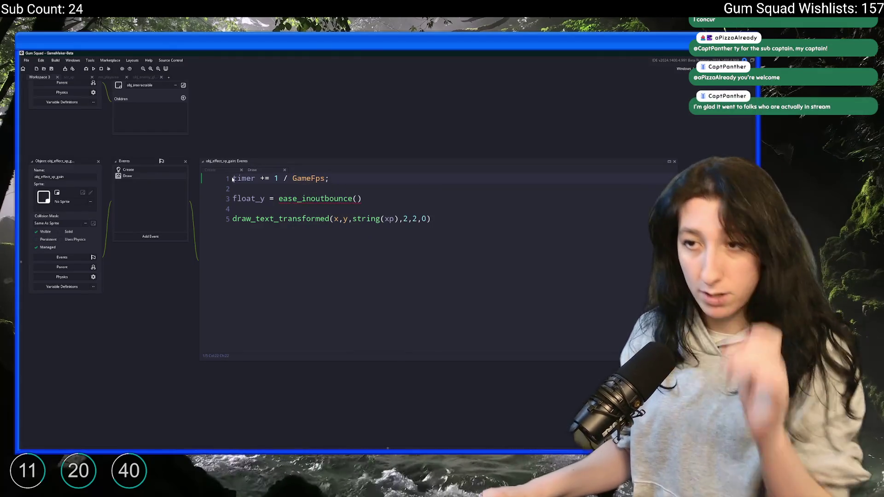
pyautogui.write('(')
# Wrap 1 / GameFps in parentheses and pass timer into ease_inoutbounce.
pyautogui.click(328, 178)
pyautogui.write(')')
pyautogui.click(240, 178)
pyautogui.doubleClick(240, 178)
pyautogui.click(357, 198)
pyautogui.write('timer);')
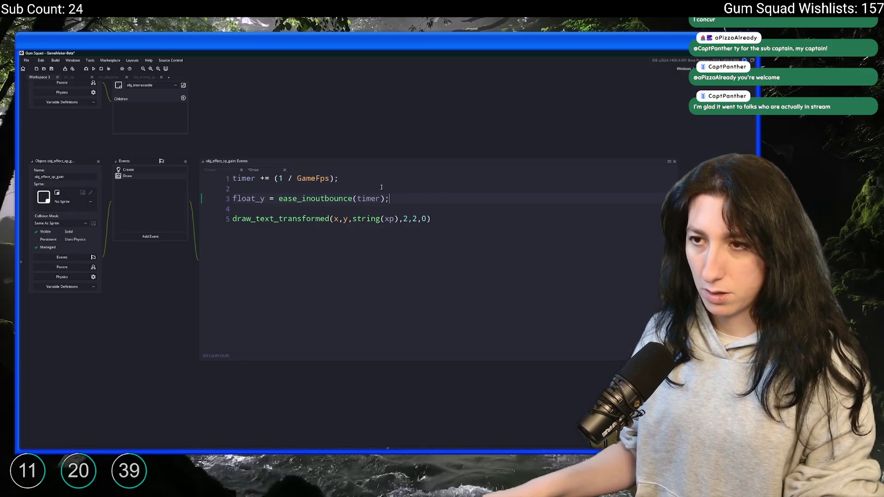
pyautogui.click(264, 179)
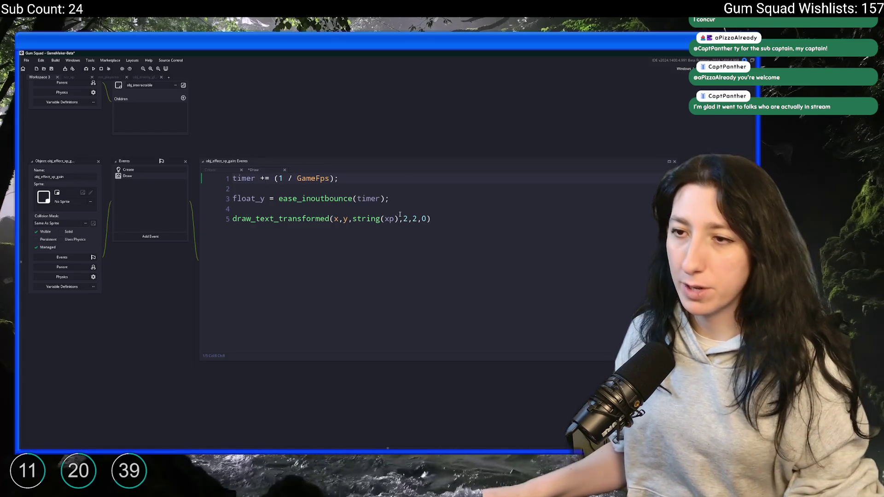
# Draw the text at y + float_y and multiply the easing result by -64.
pyautogui.click(442, 219)
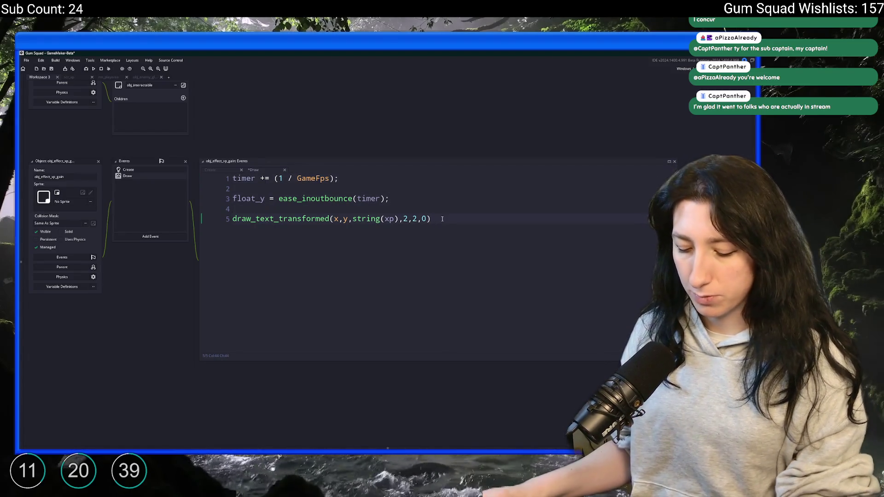
pyautogui.write(';')
pyautogui.click(348, 219)
pyautogui.write('+ timer')
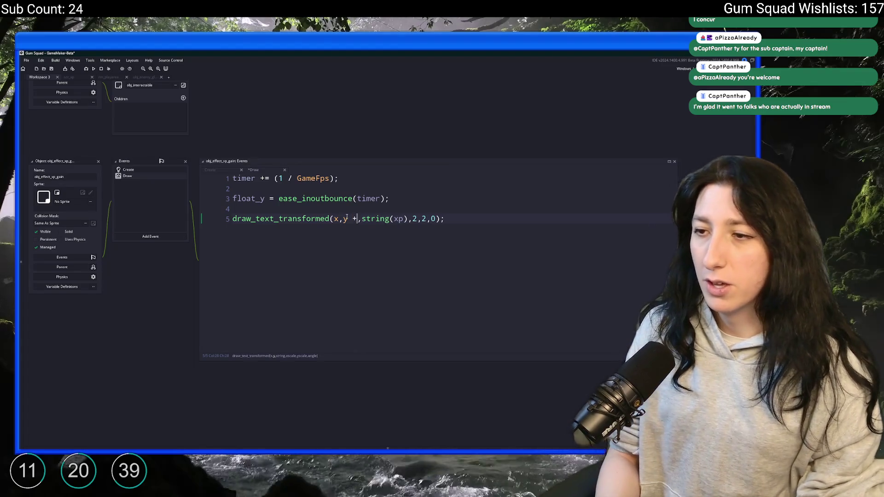
pyautogui.hotkey('ctrl', 'BackSpace')
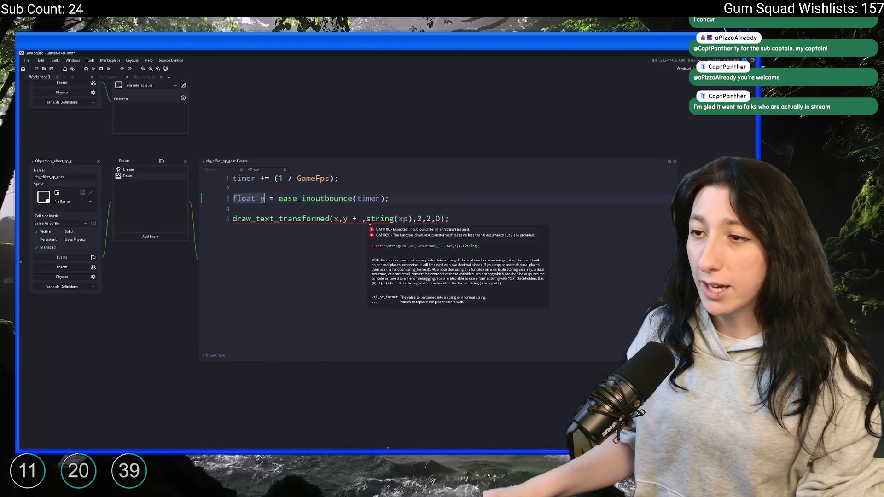
pyautogui.press('Delete')
pyautogui.write('float_y,')
pyautogui.click(384, 198)
pyautogui.write('* -')
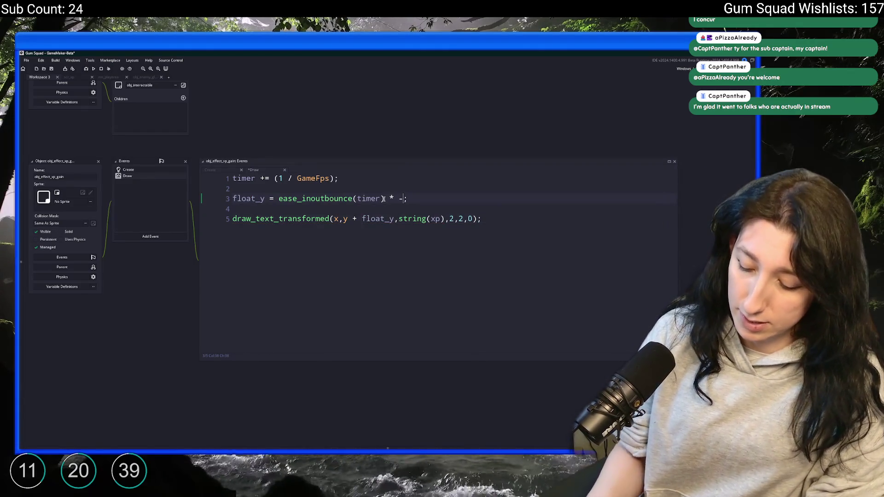
pyautogui.write('64')
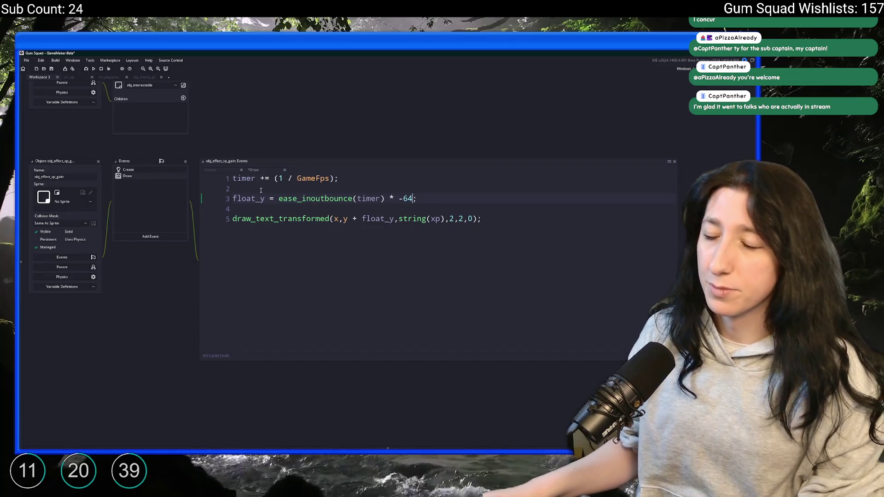
pyautogui.click(279, 199)
# Make line 1 set timer = clamp(timer + (1 / GameFps), 0, 1).
pyautogui.write('clamp(')
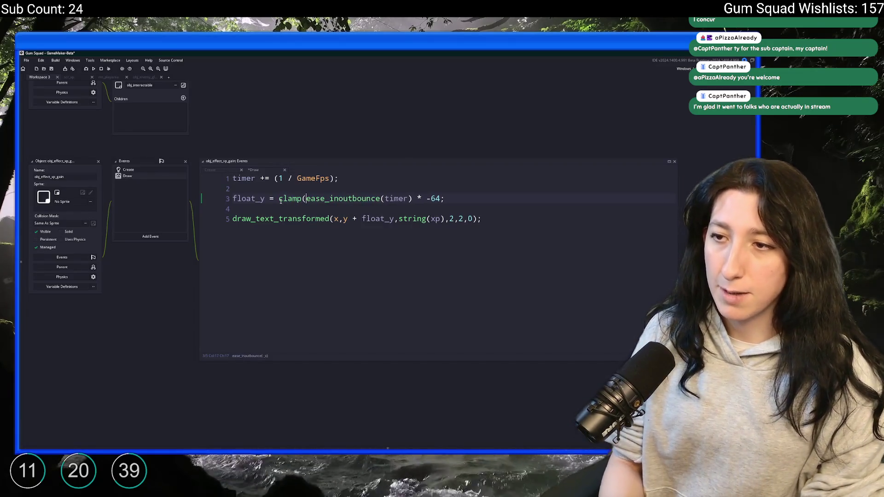
pyautogui.moveTo(442, 199)
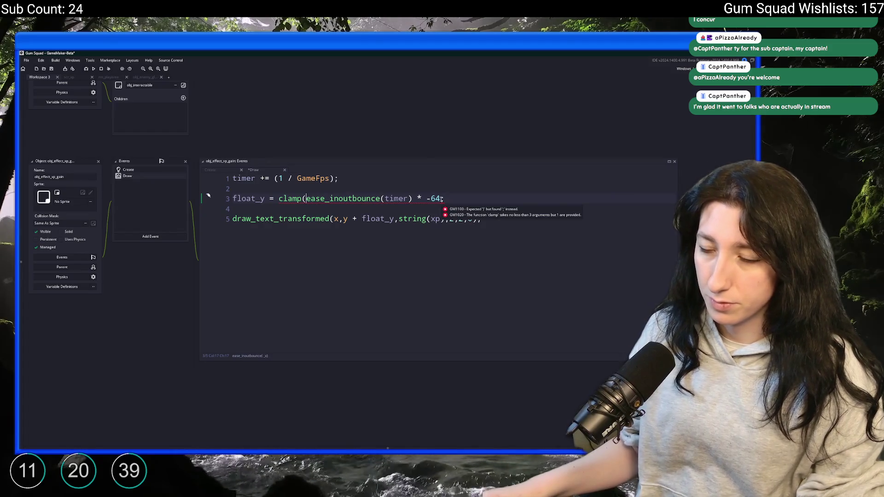
pyautogui.hotkey('ctrl', 'z')
pyautogui.click(265, 178)
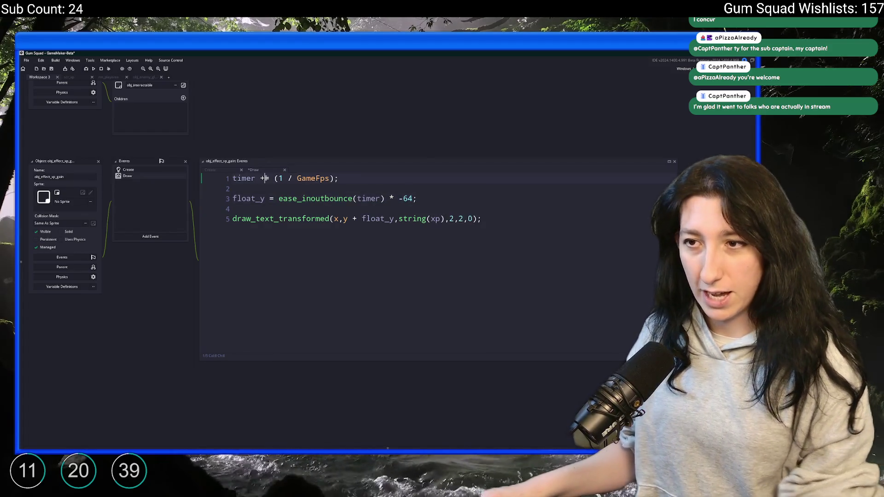
pyautogui.press('BackSpace')
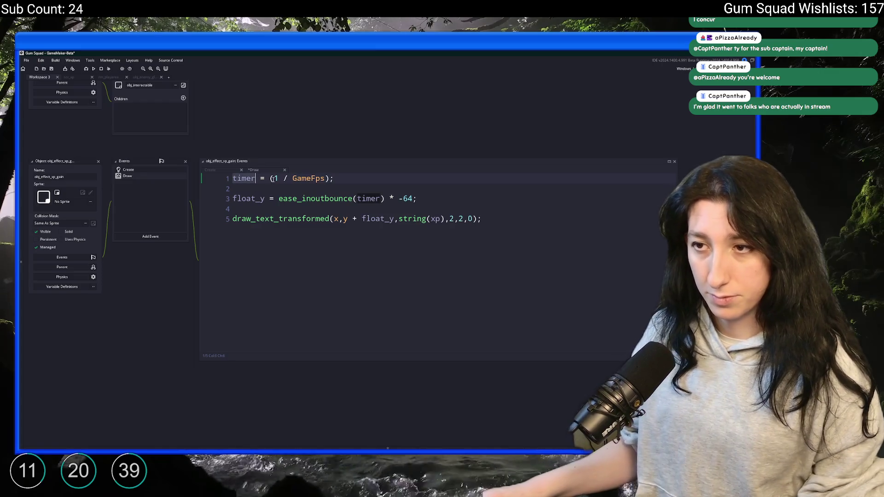
pyautogui.click(271, 178)
pyautogui.write('clamp')
pyautogui.write('(timer,')
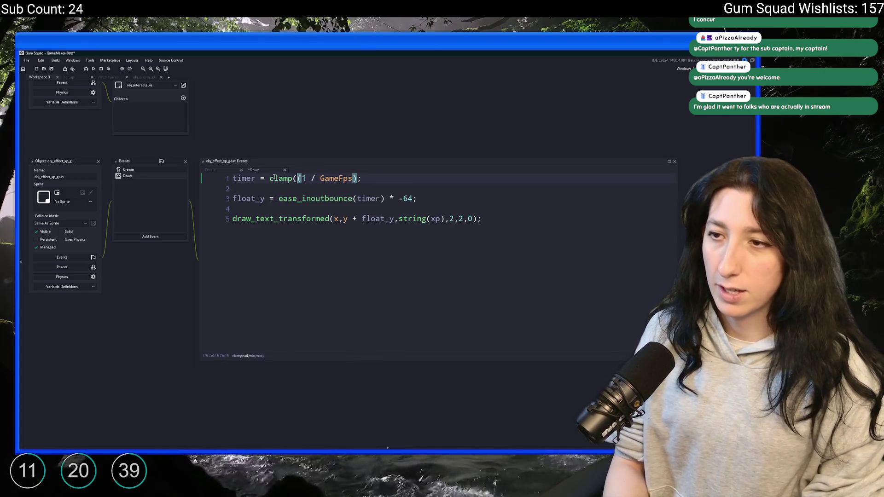
pyautogui.write('0,')
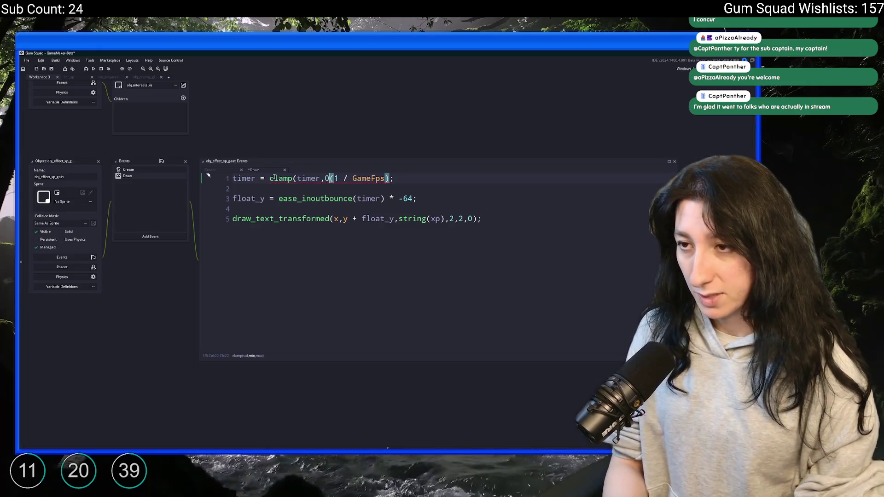
pyautogui.write('1)')
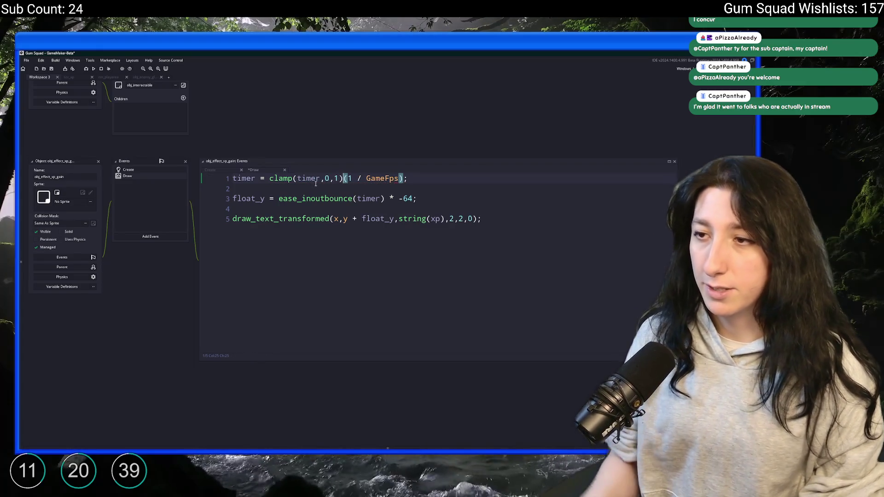
pyautogui.moveTo(405, 179); pyautogui.dragTo(342, 179)
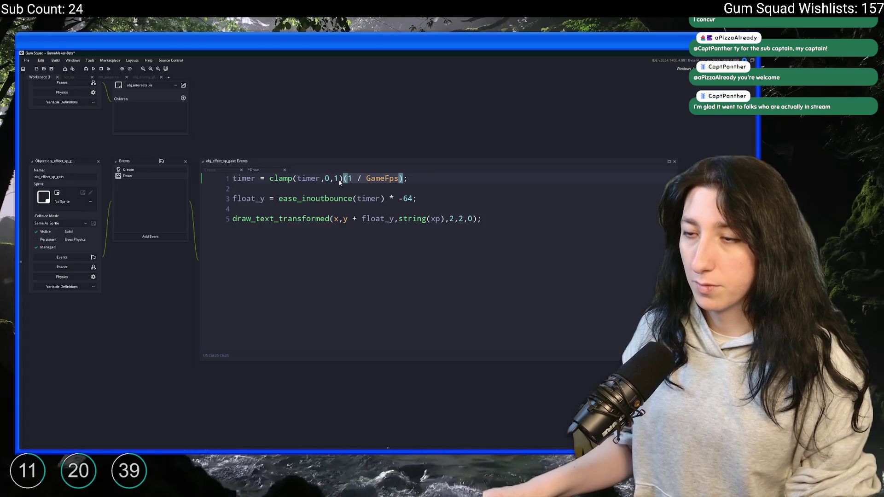
pyautogui.press('Delete')
pyautogui.click(321, 179)
pyautogui.write('+')
pyautogui.write('(1 / GameFps)')
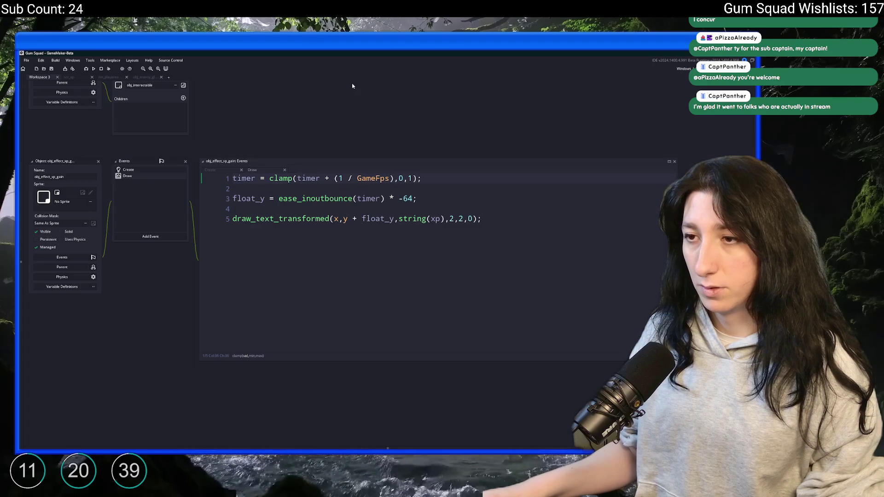
# Add 'alpha = (timer * 2);' above the float_y line.
pyautogui.click(438, 193)
pyautogui.click(235, 199)
pyautogui.click(157, 171)
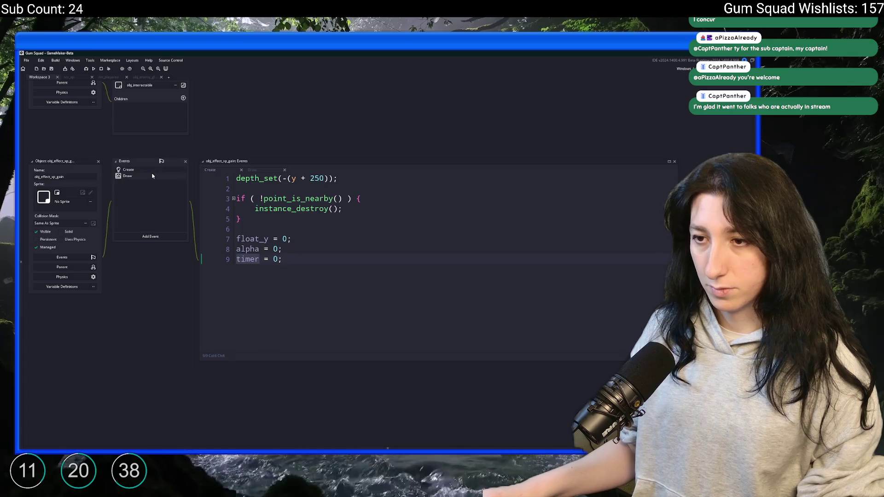
pyautogui.click(152, 176)
pyautogui.press('Return')
pyautogui.press('Up')
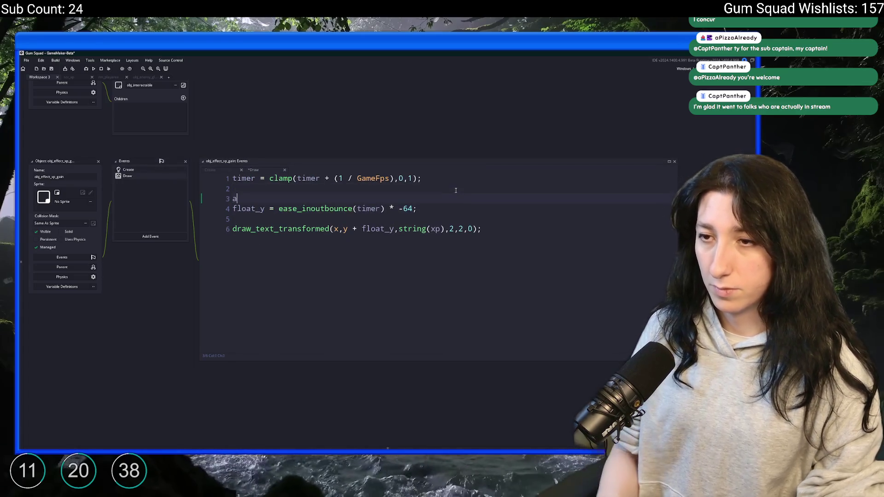
pyautogui.write('alpha =')
pyautogui.write(' _')
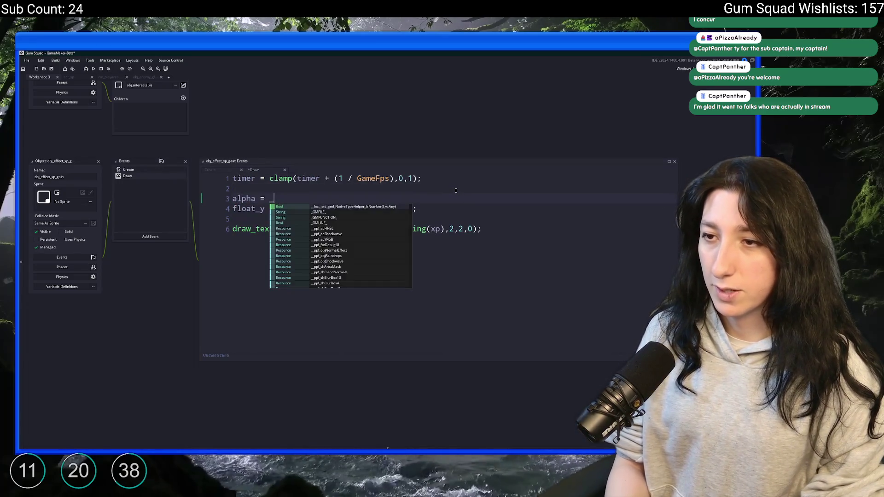
pyautogui.press('BackSpace')
pyautogui.write('timer * 2;')
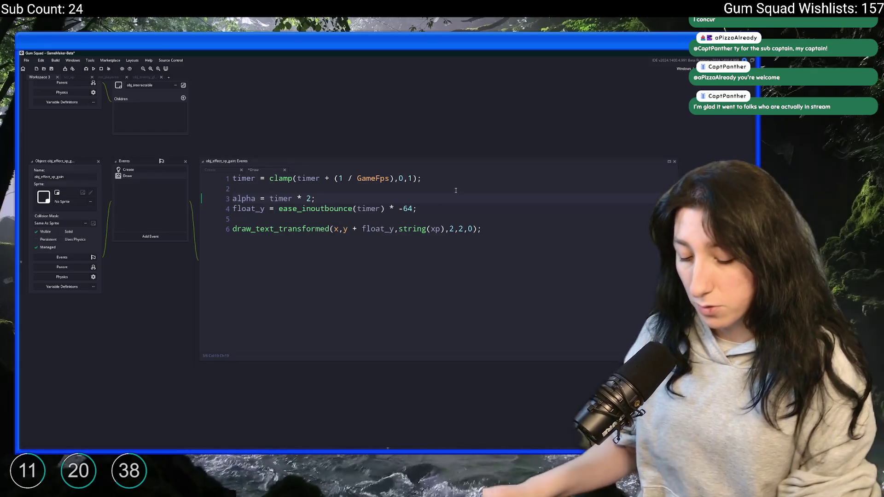
pyautogui.press('Left')
pyautogui.write(')')
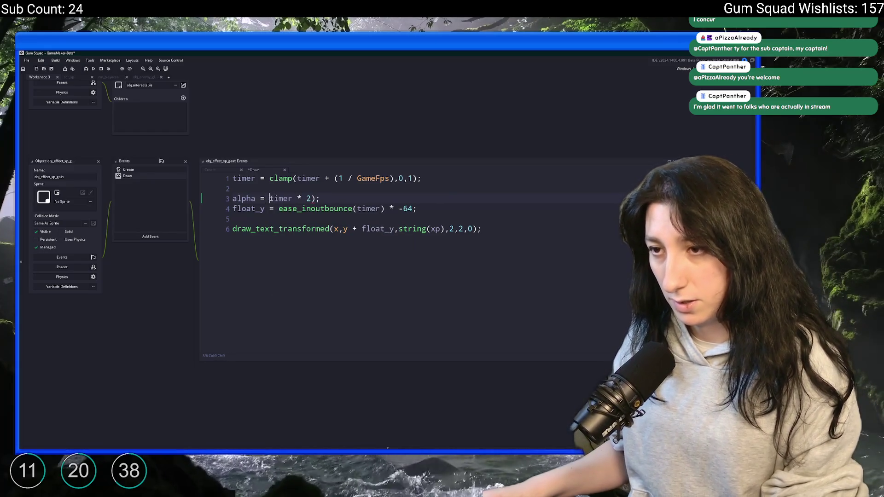
pyautogui.click(267, 198)
pyautogui.write('(')
pyautogui.doubleClick(253, 198)
# Save the Draw code and add 'mode = 0;' after timer = 0 in the Create event.
pyautogui.hotkey('ctrl', 's')
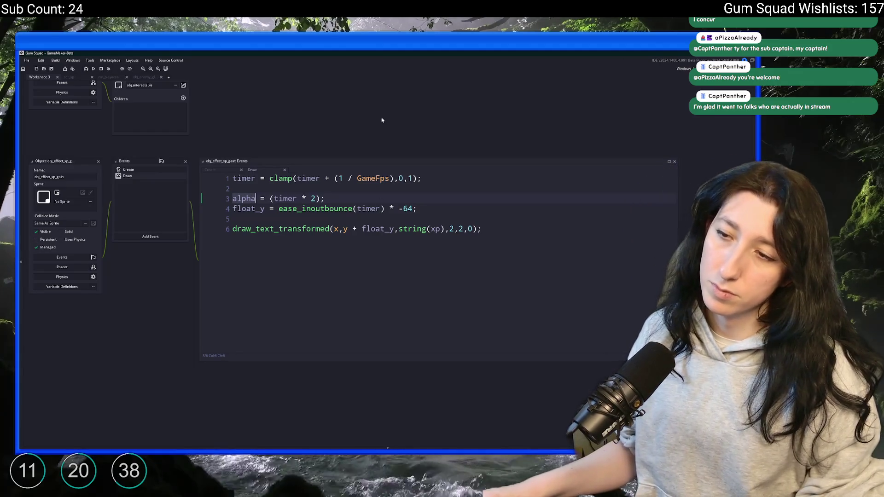
pyautogui.click(210, 170)
pyautogui.click(323, 275)
pyautogui.press('Return')
pyautogui.write('mode = 0;')
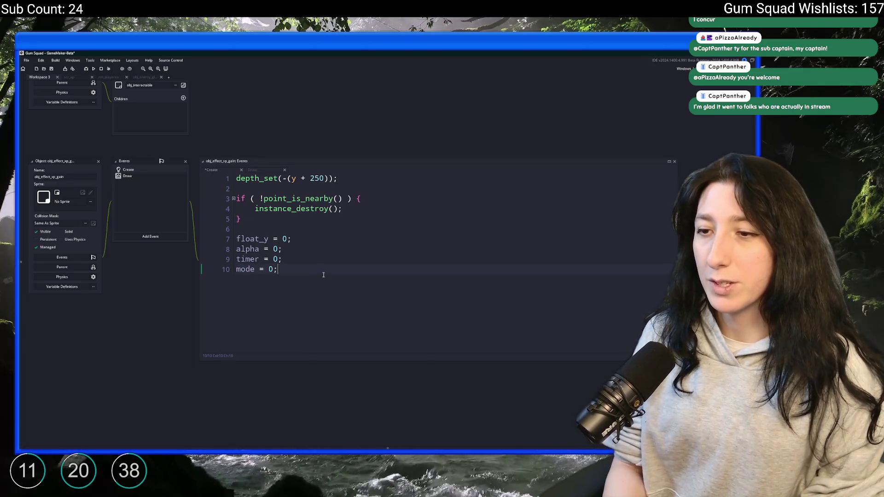
pyautogui.click(252, 170)
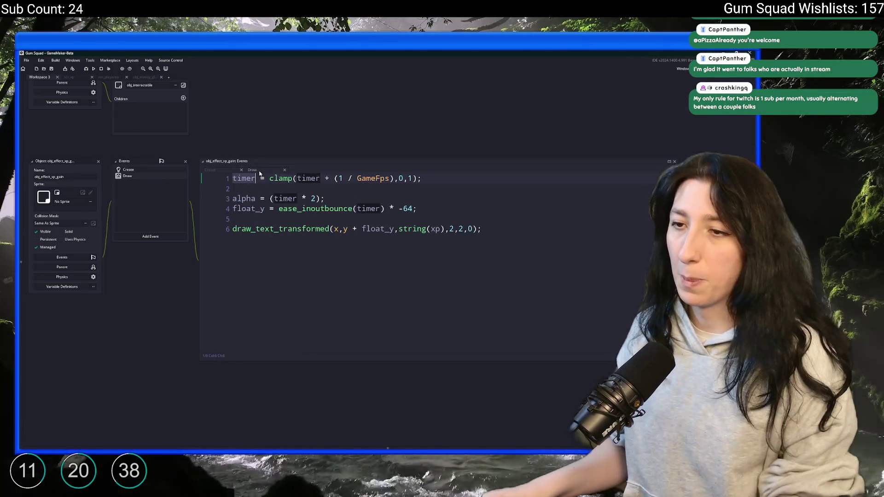
# Wrap the timer clamp line in if ( mode == 0 ) with an else branch.
pyautogui.press('Return')
pyautogui.write('if ( mod')
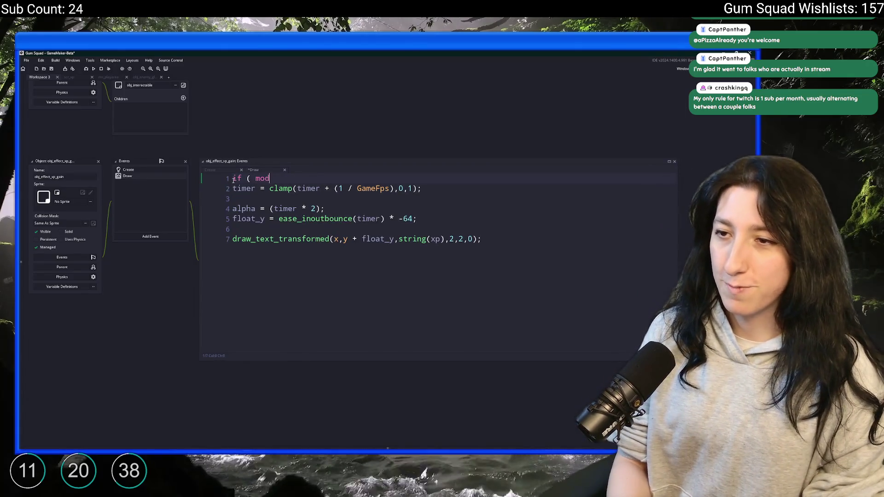
pyautogui.write('e == 0 ) {')
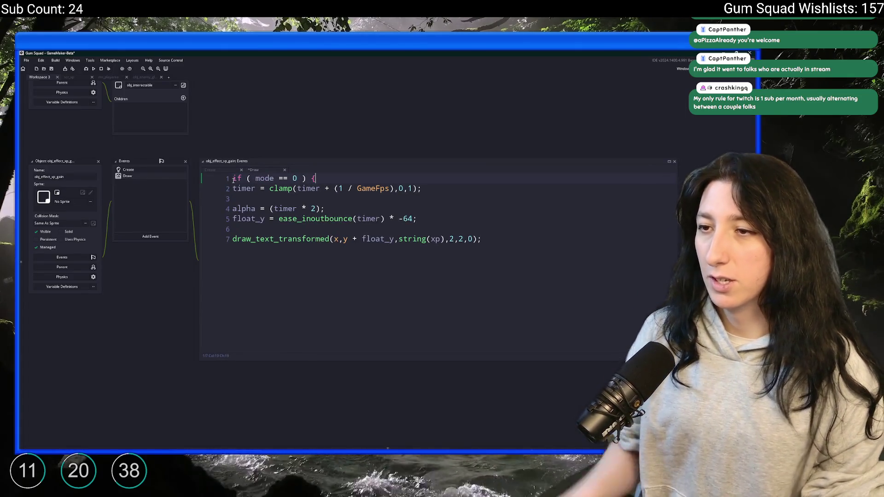
pyautogui.click(433, 187)
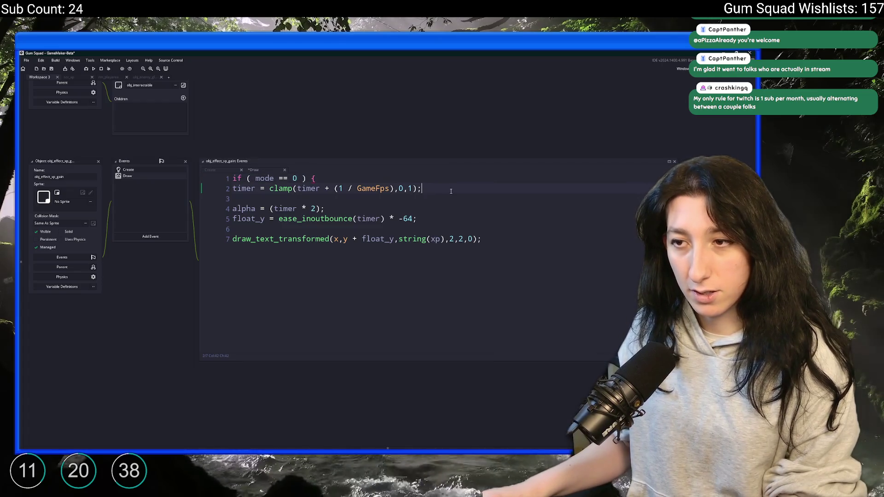
pyautogui.press('Return')
pyautogui.write('} ')
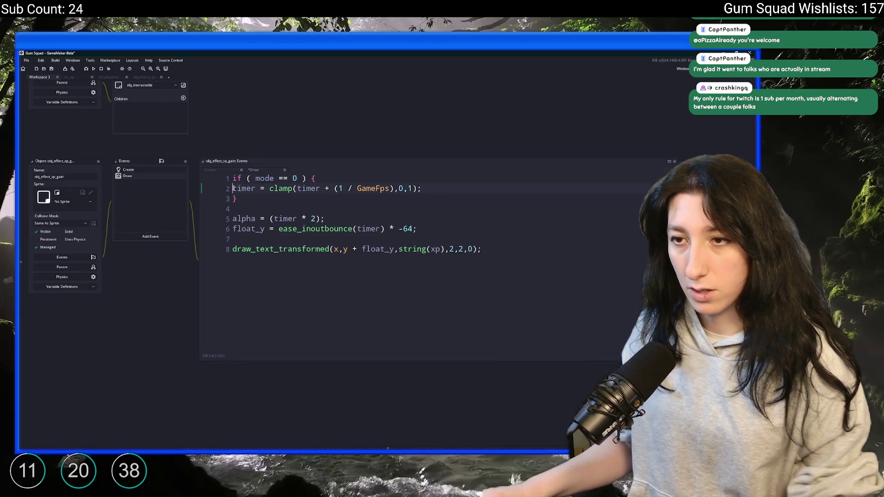
pyautogui.write('else {')
pyautogui.press('Return')
pyautogui.write('}')
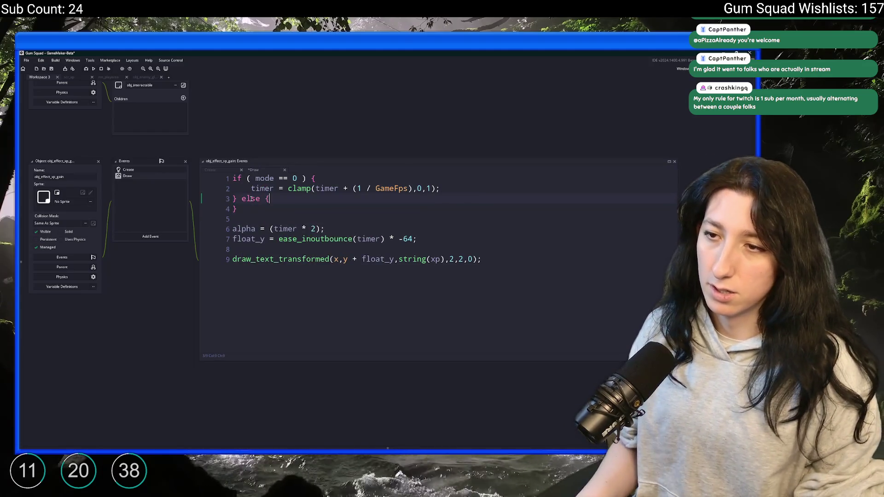
pyautogui.press('Up')
pyautogui.press('End')
pyautogui.press('Return')
# In the else branch, set timer to the same clamp but subtracting 1 / GameFps.
pyautogui.write('timer =')
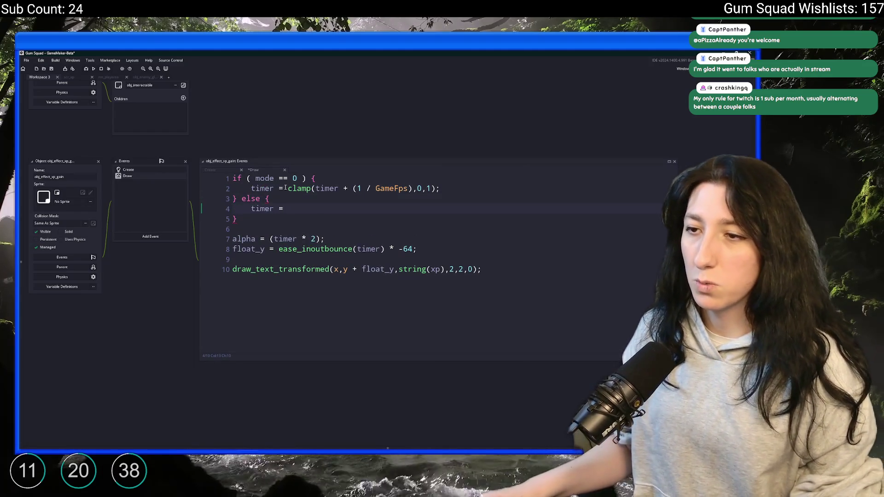
pyautogui.moveTo(286, 189); pyautogui.dragTo(440, 188)
pyautogui.hotkey('ctrl', 'c')
pyautogui.click(347, 213)
pyautogui.hotkey('ctrl', 'v')
pyautogui.click(346, 215)
pyautogui.press('BackSpace')
pyautogui.write('-=')
pyautogui.press('BackSpace')
# After the increment, set mode = 1 when timer >= 1.
pyautogui.click(274, 178)
pyautogui.click(461, 187)
pyautogui.press('Return')
pyautogui.press('Return')
pyautogui.write('if ( timer ')
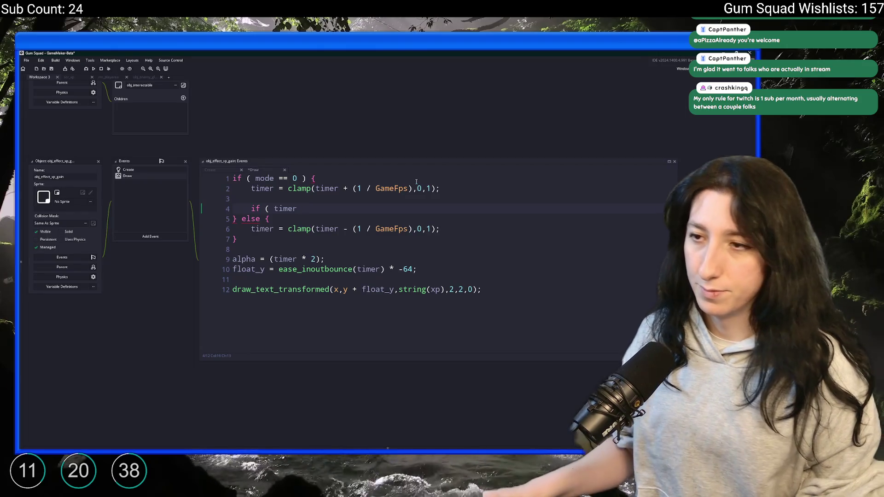
pyautogui.write('>= 1 ) {')
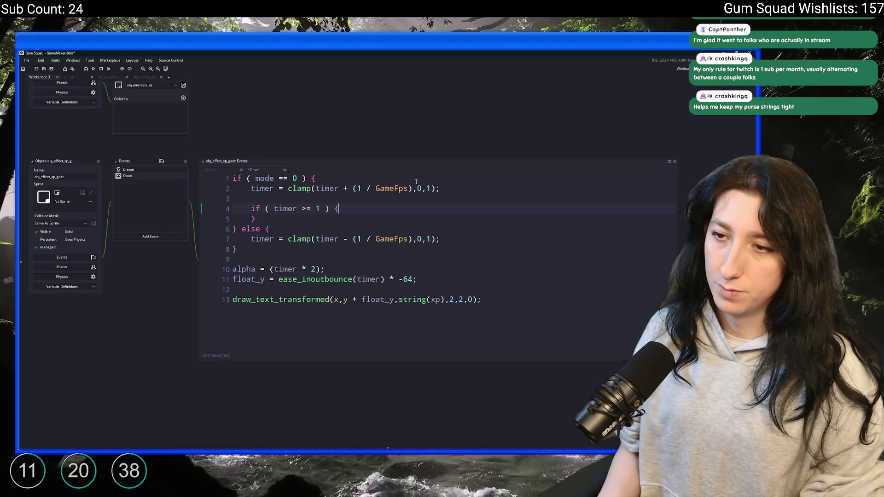
pyautogui.press('Return')
pyautogui.write('mode = 1;')
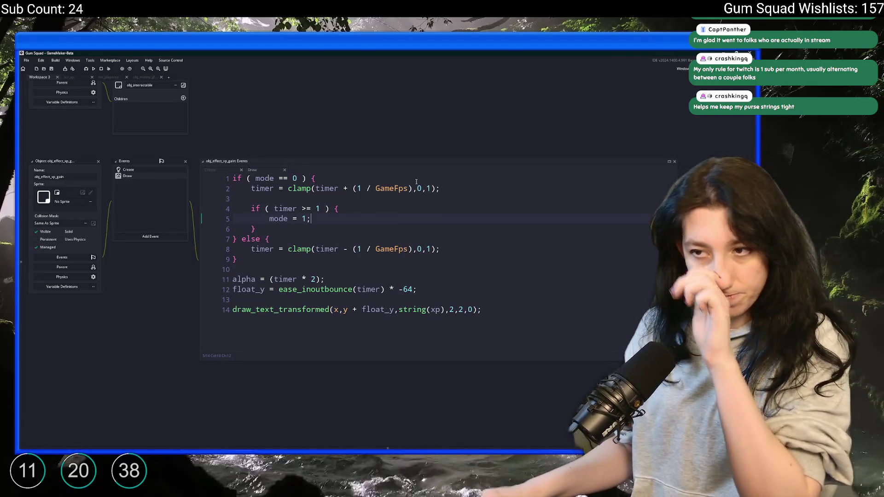
# Below the draw call, call instance_destroy() when timer <= 0 && mode == 1, and save.
pyautogui.scroll(-1, 419, 191)
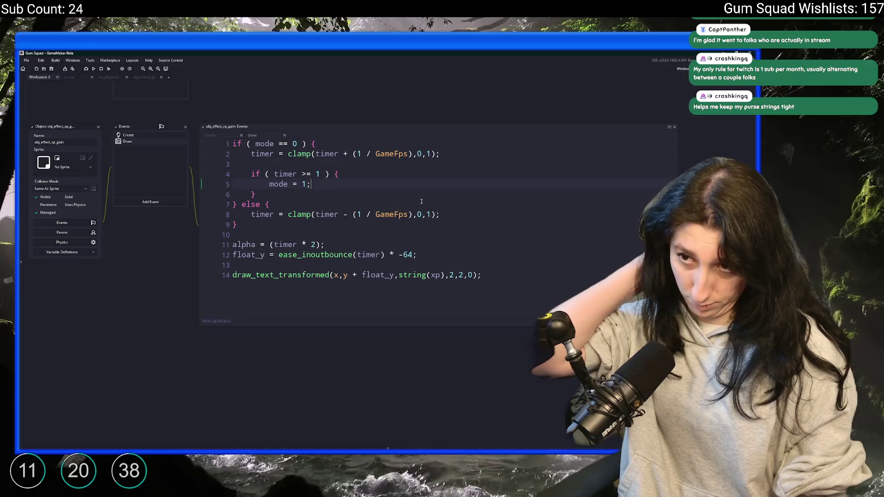
pyautogui.click(415, 215)
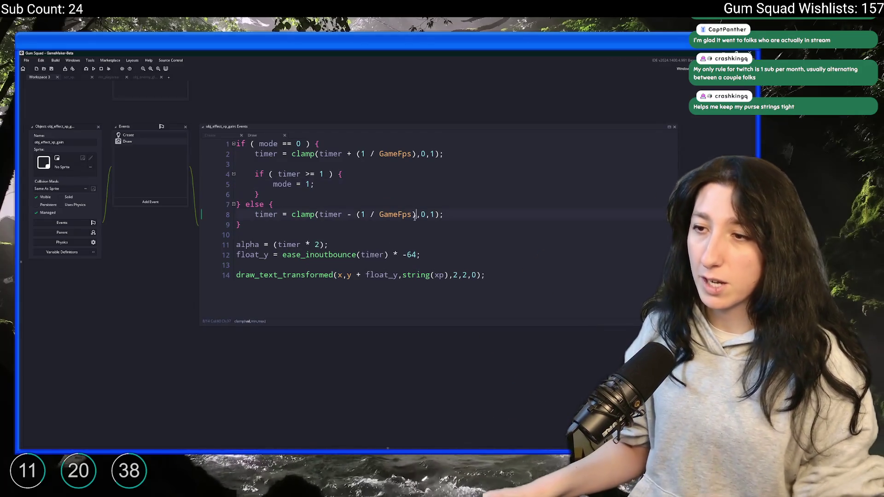
pyautogui.click(514, 287)
pyautogui.press('Return')
pyautogui.press('Return')
pyautogui.write('if ( timeru')
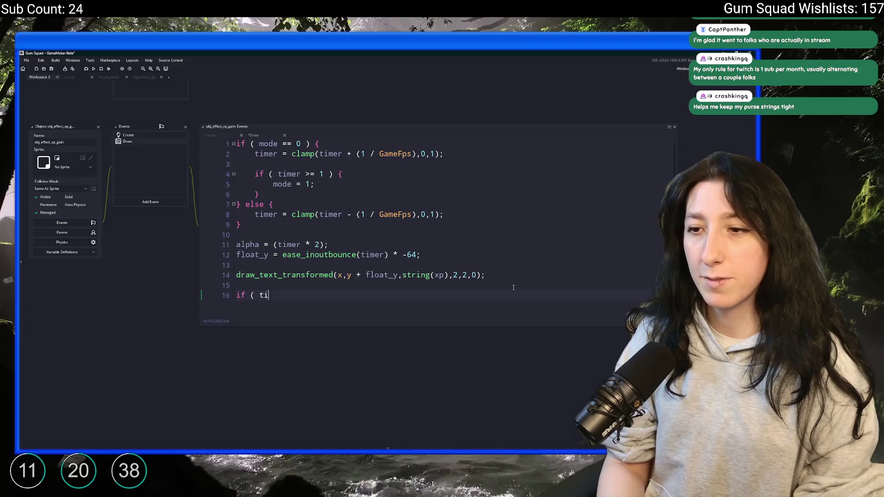
pyautogui.press('BackSpace')
pyautogui.write('<= 0 ')
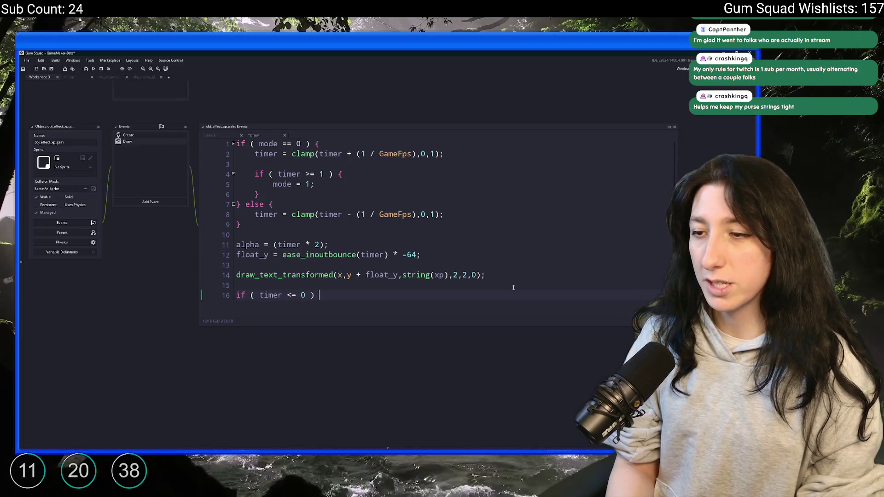
pyautogui.write('&& mod')
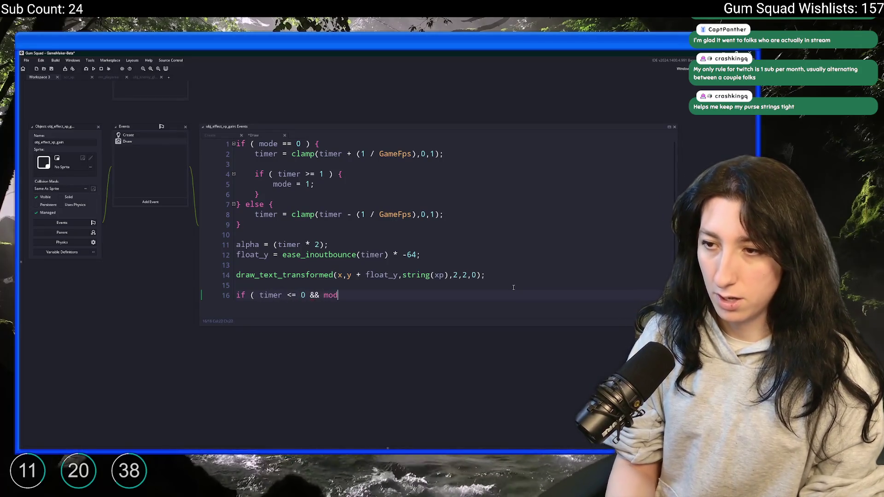
pyautogui.write('e == 1 ) {')
pyautogui.press('Return')
pyautogui.write('}')
pyautogui.press('Return')
pyautogui.write('instance_Dest')
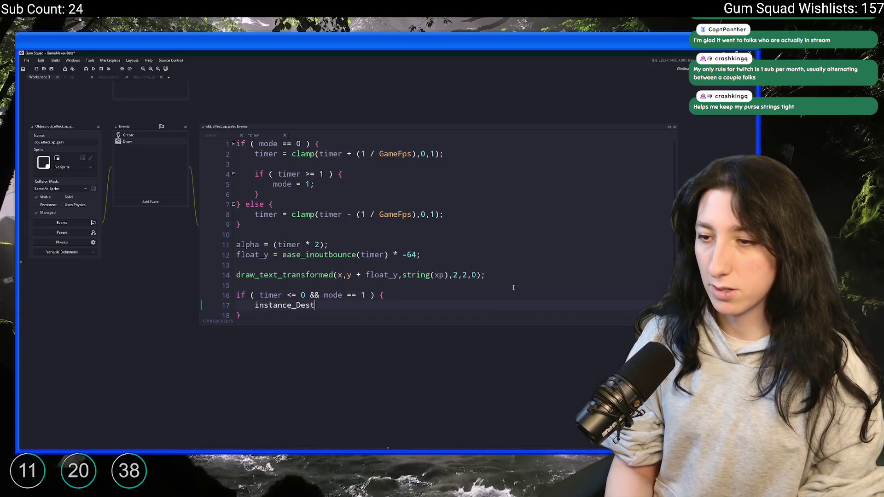
pyautogui.press('BackSpace')
pyautogui.press('BackSpace')
pyautogui.press('BackSpace')
pyautogui.write('destroy')
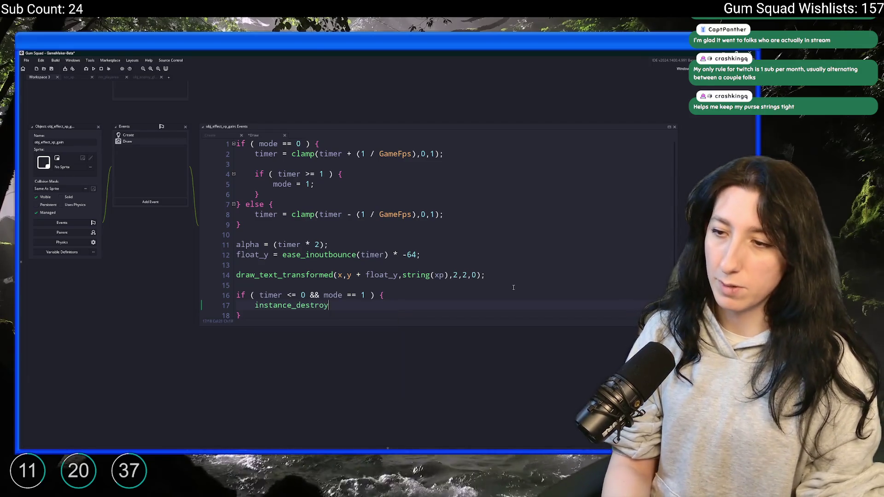
pyautogui.write('();')
pyautogui.hotkey('ctrl', 's')
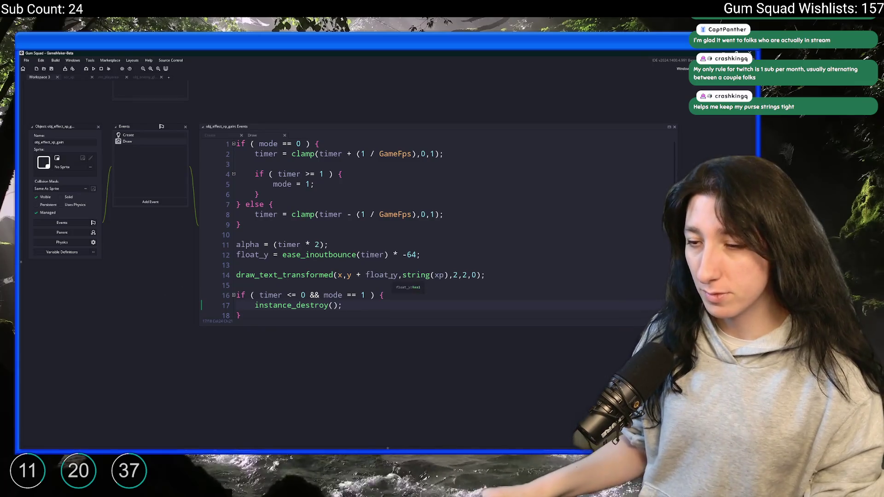
# Insert draw_set_alpha(alpha); on a new line above the draw_text_transformed call.
pyautogui.click(317, 265)
pyautogui.press('Return')
pyautogui.write('draw_set_alpha(')
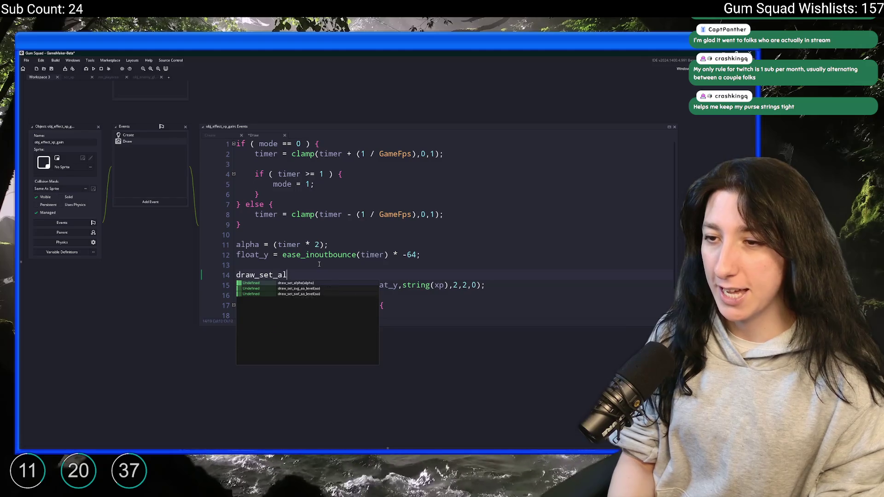
pyautogui.write('alpha);')
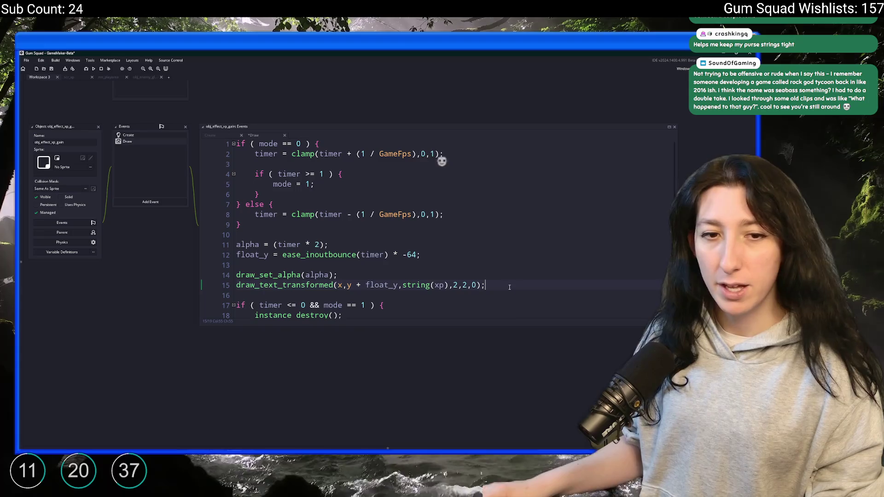
# Add draw_set_alpha(1); after the draw_text_transformed call to reset alpha, and save.
pyautogui.click(509, 287)
pyautogui.press('Return')
pyautogui.write('draw_set')
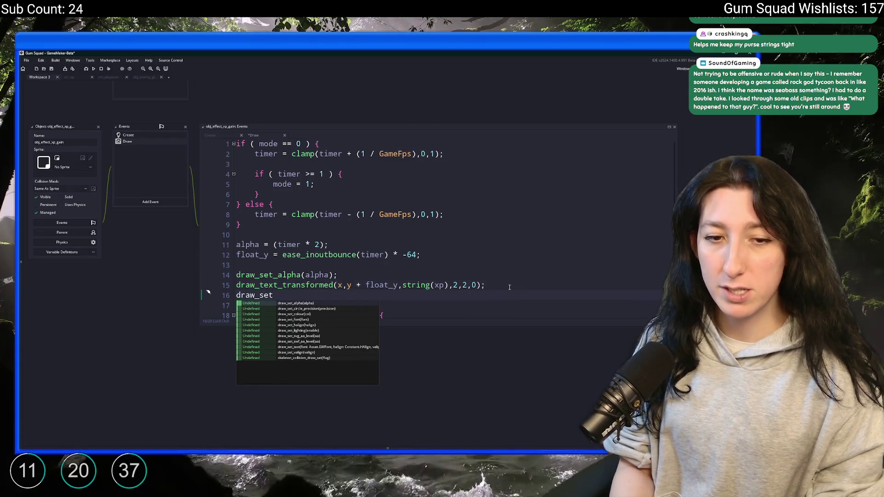
pyautogui.write('_alpha(alpha);')
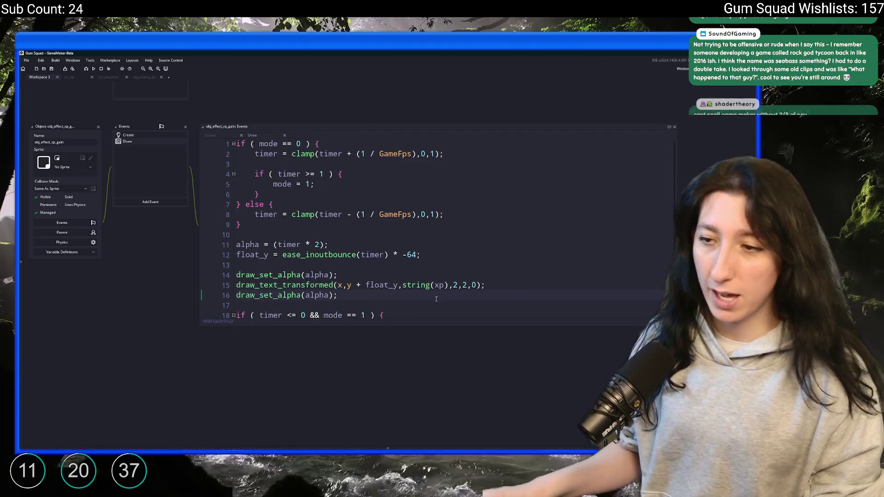
pyautogui.press('Left')
pyautogui.press('Left')
pyautogui.hotkey('ctrl', 'shift', 'Left')
pyautogui.write('1')
pyautogui.click(357, 287)
pyautogui.hotkey('ctrl', 's')
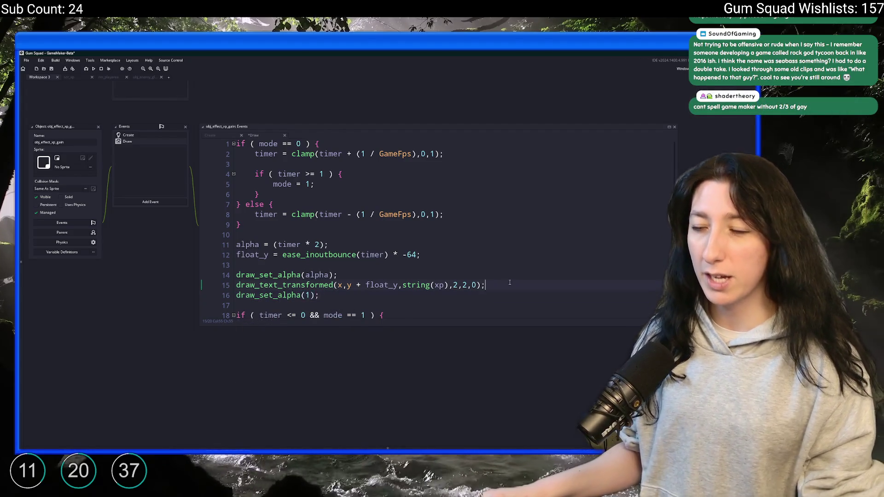
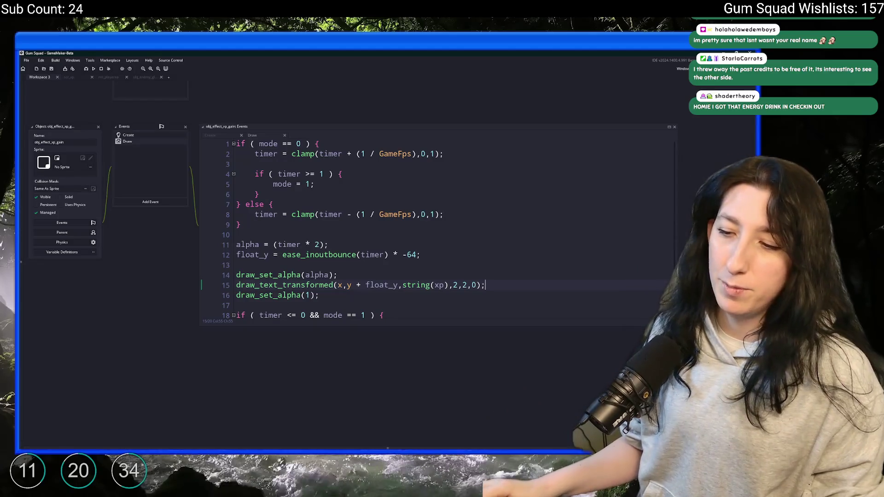
# Launch Steam, search the library for 'duk' and start Duke of Defense.
pyautogui.press('super')
pyautogui.write('steam')
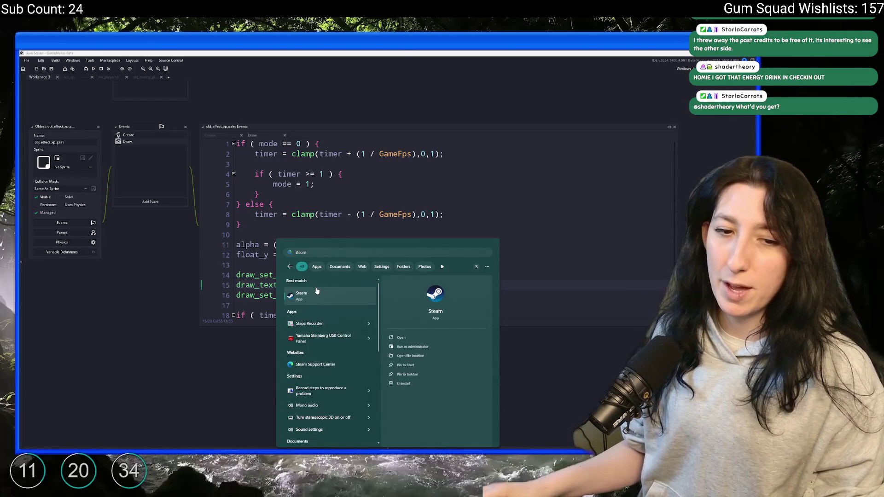
pyautogui.press('Return')
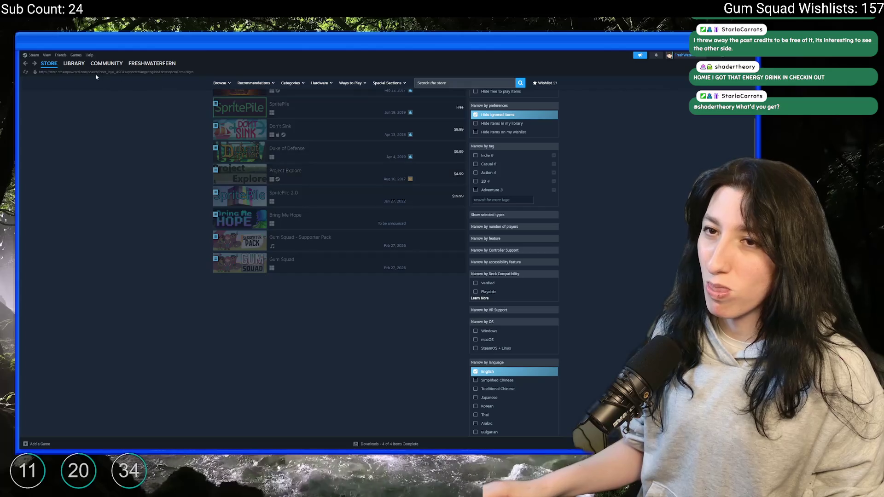
pyautogui.click(69, 85)
pyautogui.press('BackSpace')
pyautogui.press('BackSpace')
pyautogui.write('duk')
pyautogui.doubleClick(48, 121)
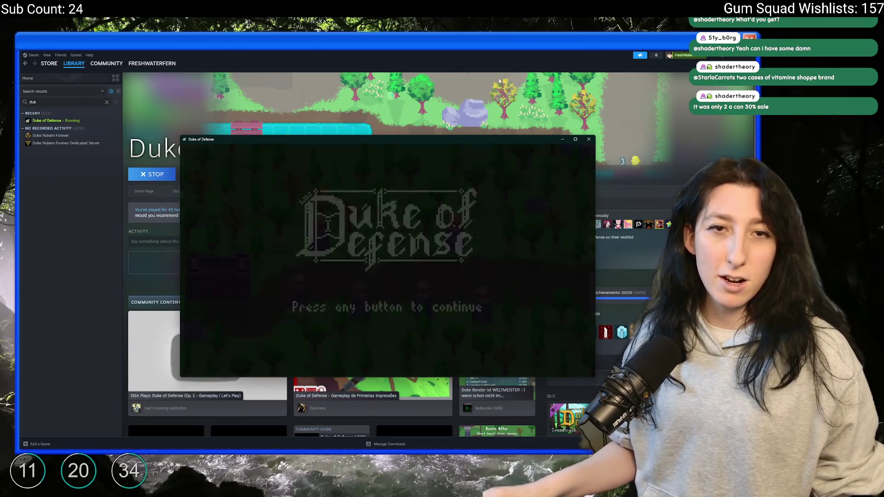
# Open the game's Credits screen and try a credits entry's web link, closing the browser page.
pyautogui.press('z')
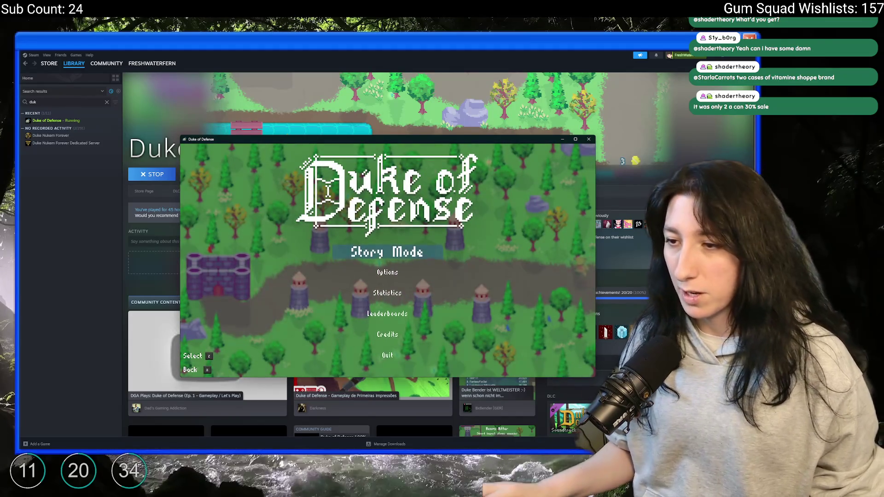
pyautogui.press('Up')
pyautogui.press('Up')
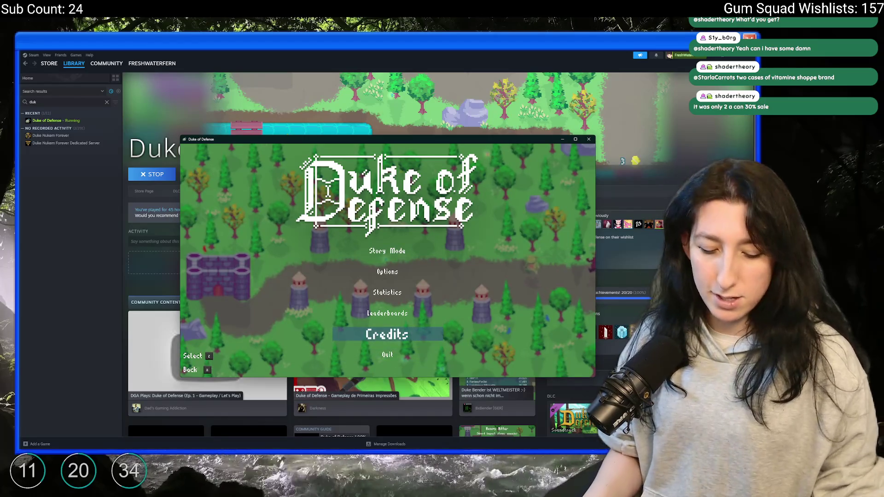
pyautogui.press('z')
pyautogui.press('Up')
pyautogui.press('Up')
pyautogui.press('Up')
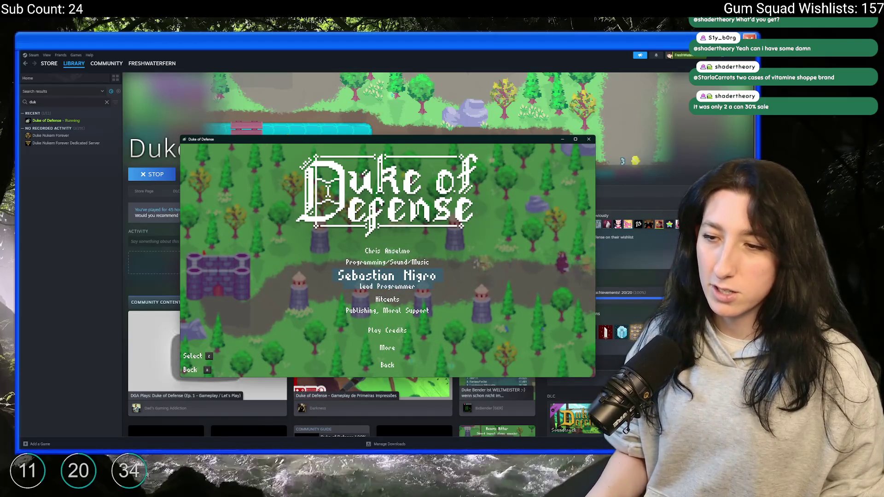
pyautogui.hotkey('alt', 'Tab')
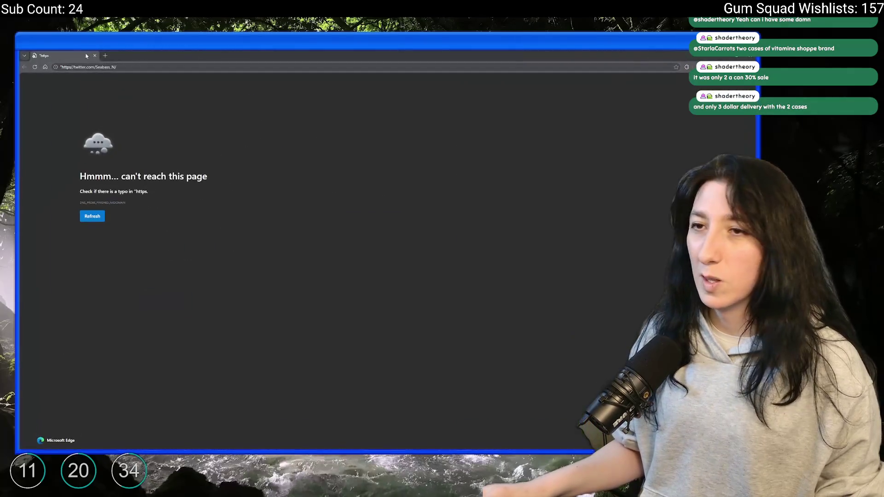
pyautogui.hotkey('ctrl', 'w')
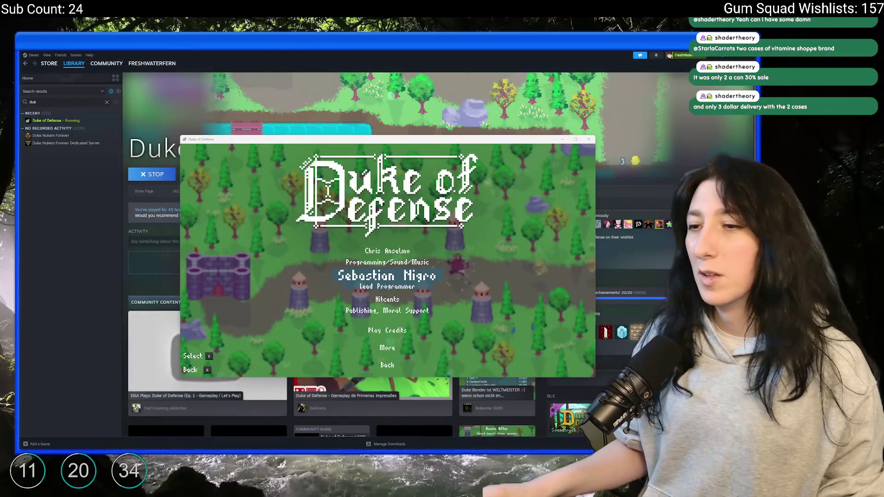
# View the Special Thanks credits page, return to the menu, and close the game window.
pyautogui.press('Down')
pyautogui.press('Down')
pyautogui.press('Down')
pyautogui.press('Up')
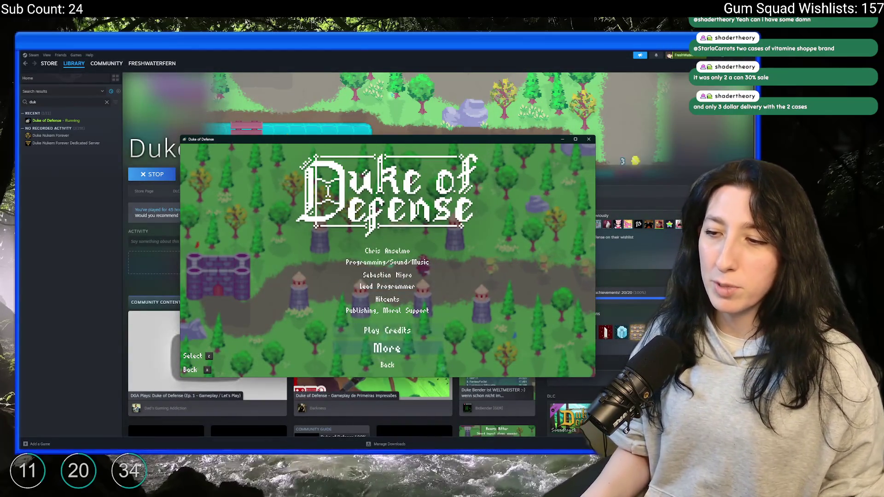
pyautogui.press('z')
pyautogui.press('z')
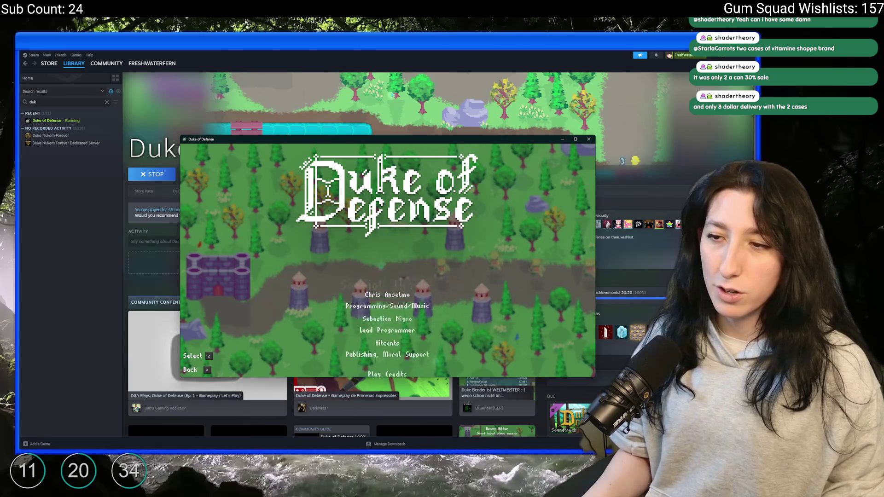
pyautogui.press('Down')
pyautogui.press('z')
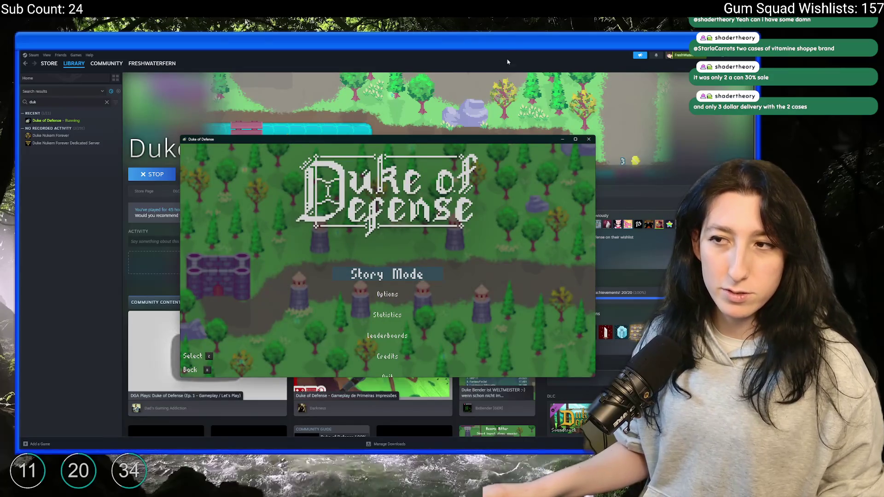
pyautogui.click(588, 139)
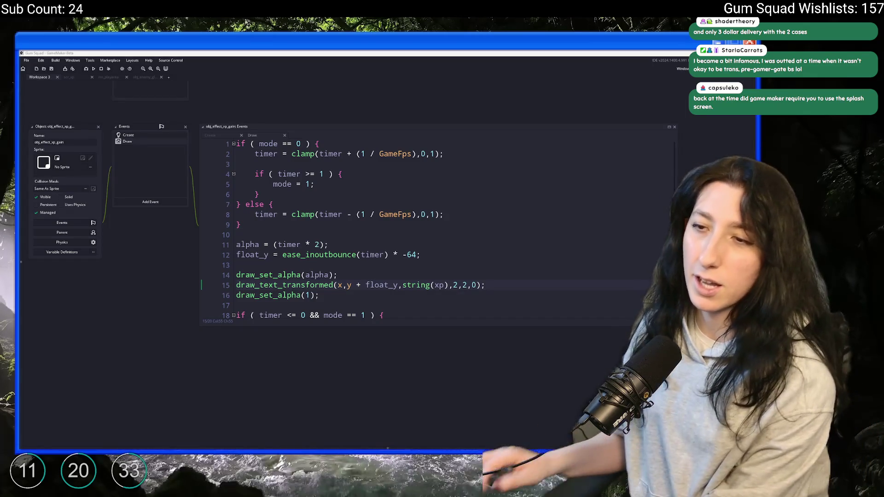
# From the Draw event code, run Gum Squad so its build 0.1.2.0 main menu appears.
pyautogui.click(450, 255)
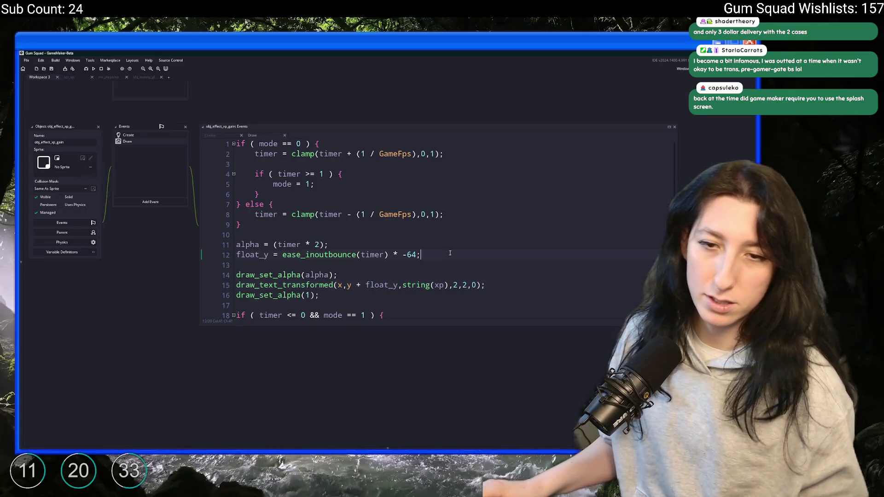
pyautogui.scroll(-2, 454, 250)
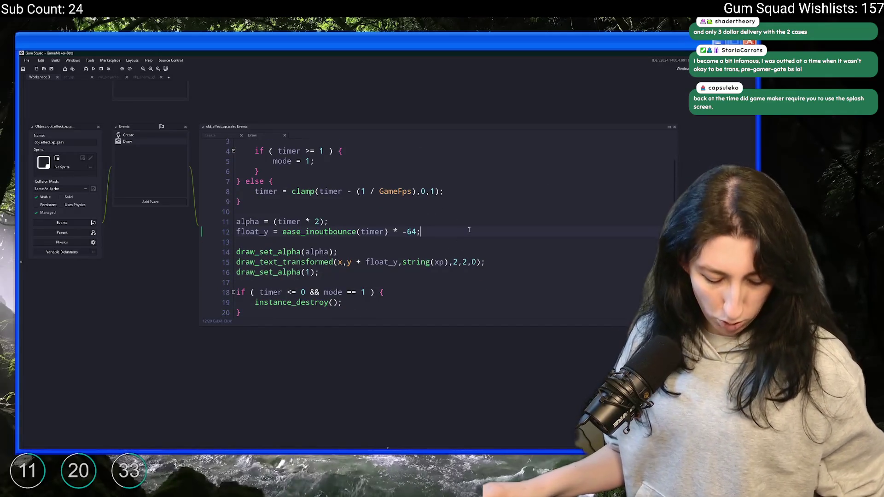
pyautogui.scroll(-1, 438, 215)
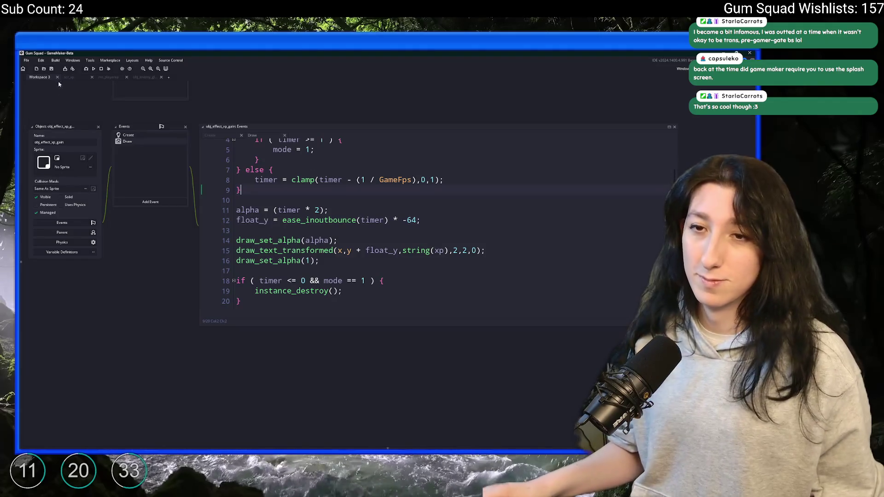
pyautogui.click(94, 69)
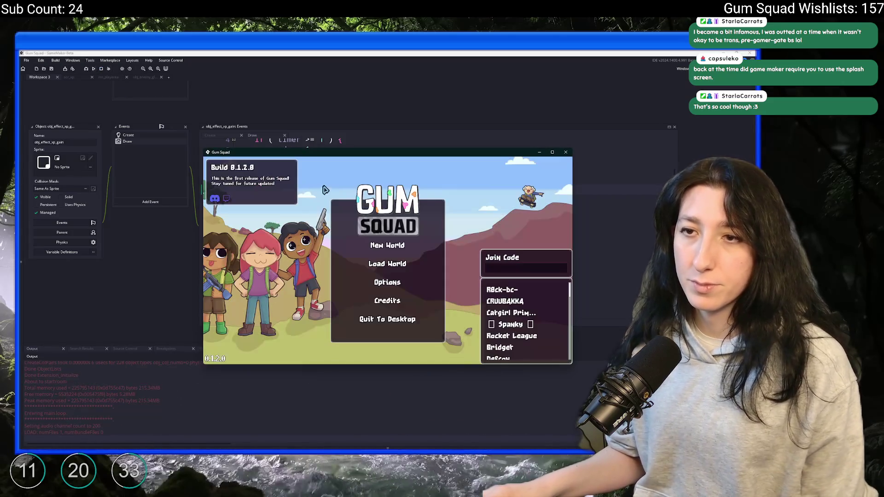
# Start a new world lobby, hit the crash, and dismiss the Code Error.
pyautogui.click(389, 248)
pyautogui.click(392, 311)
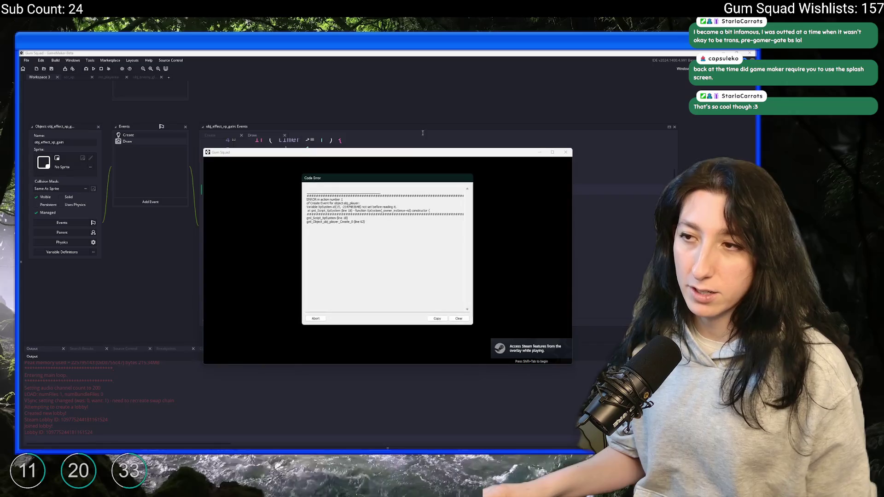
pyautogui.click(315, 319)
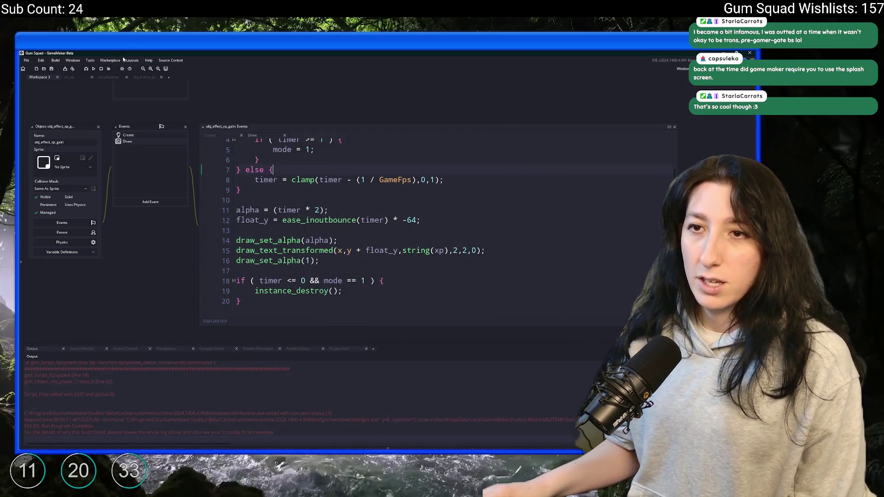
# Inspect the XpSystem constructor's _owner_instance parameter at line 18 of scr_xp.
pyautogui.scroll(6, 138, 193)
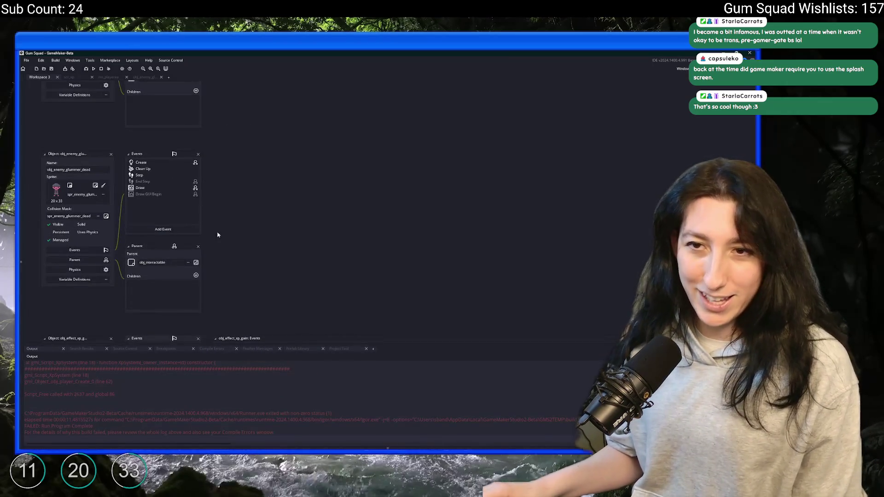
pyautogui.click(69, 77)
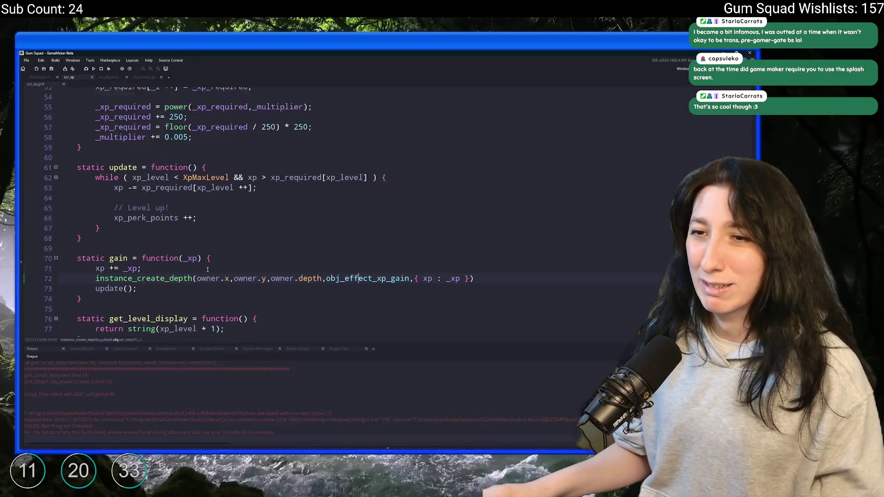
pyautogui.scroll(2, 207, 272)
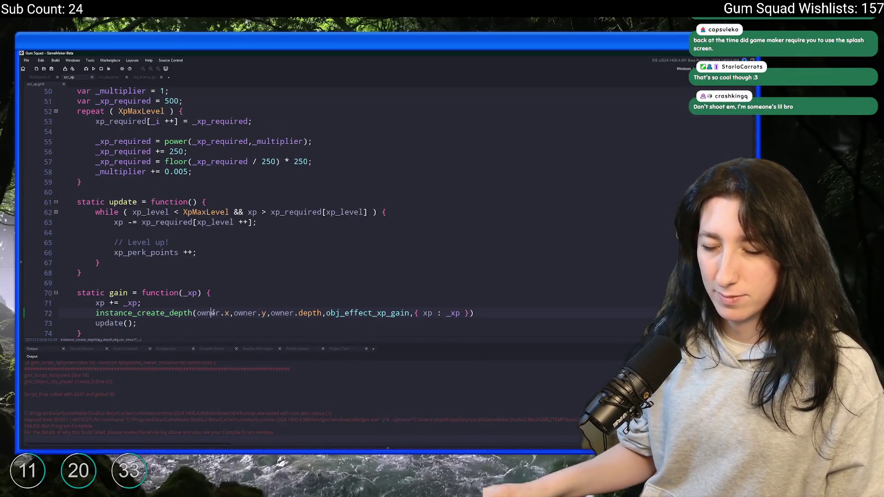
pyautogui.hotkey('ctrl', 'z')
pyautogui.hotkey('ctrl', 'z')
pyautogui.scroll(-2, 251, 262)
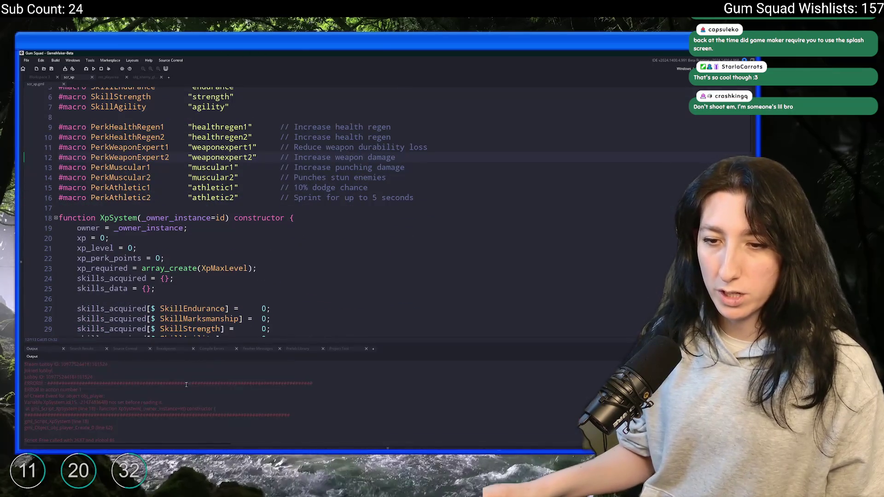
pyautogui.click(251, 266)
pyautogui.hotkey('ctrl', 'g')
pyautogui.write('18')
pyautogui.press('Return')
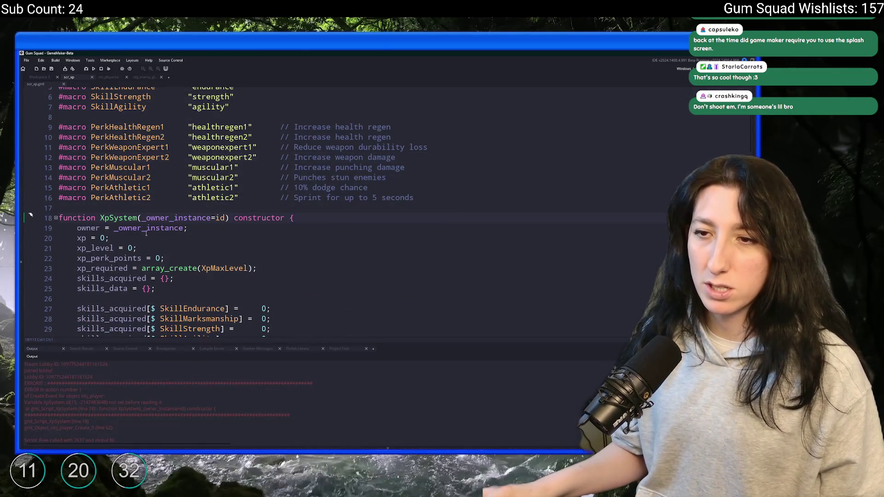
pyautogui.doubleClick(156, 219)
pyautogui.click(225, 218)
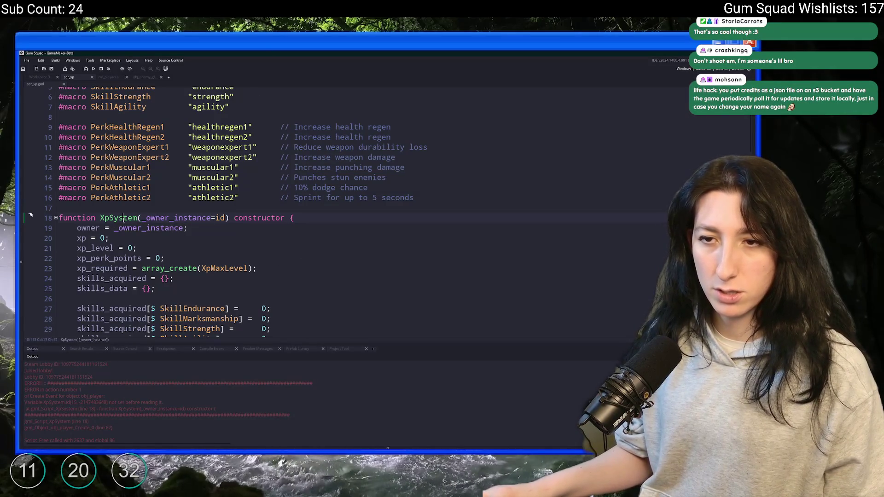
pyautogui.doubleClick(124, 217)
pyautogui.scroll(-20, 127, 228)
pyautogui.scroll(12, 130, 240)
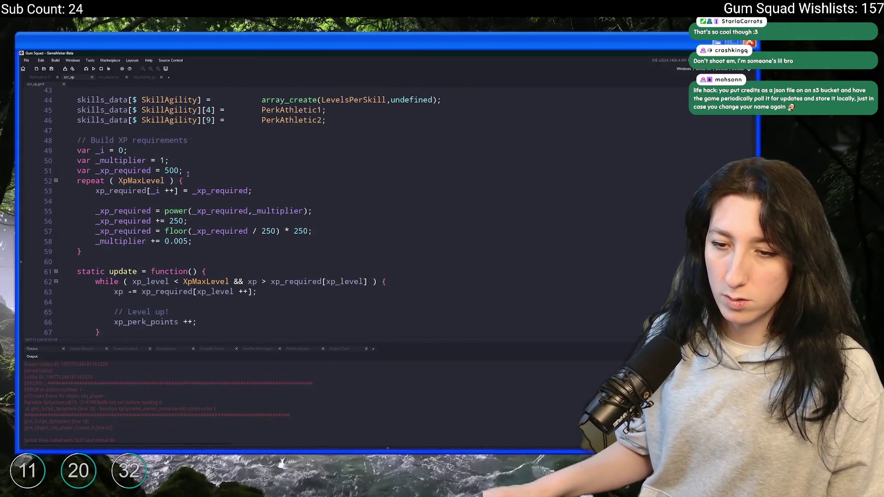
pyautogui.scroll(8, 227, 195)
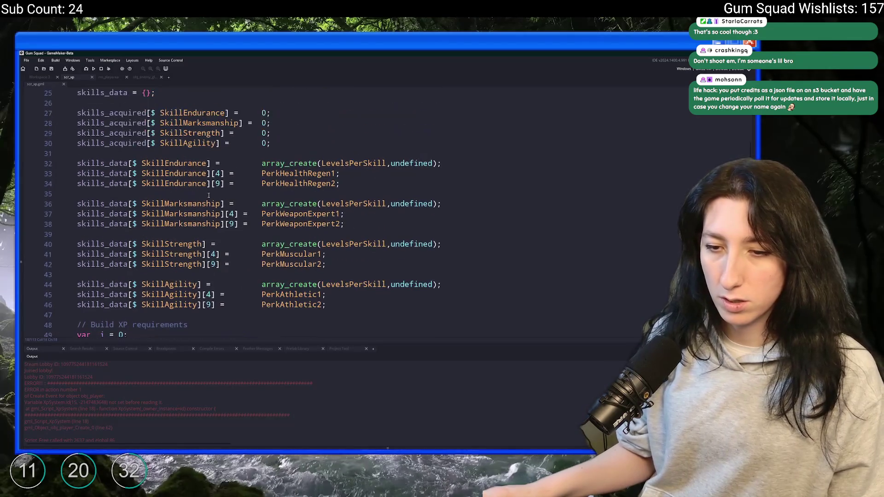
# Find XpSystem's use in obj_player's Create event and change it to new XpSystem(id).
pyautogui.hotkey('ctrl', 'shift', 'f')
pyautogui.press('Return')
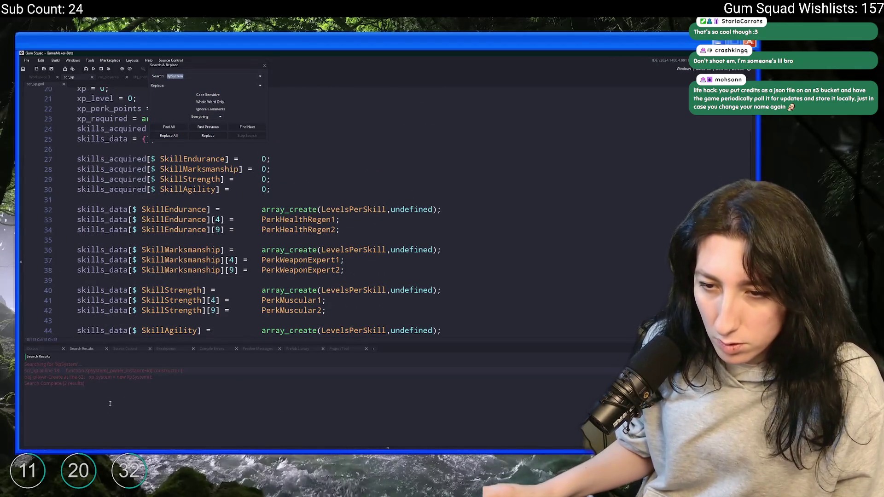
pyautogui.doubleClick(122, 376)
pyautogui.press('Right')
pyautogui.write('id')
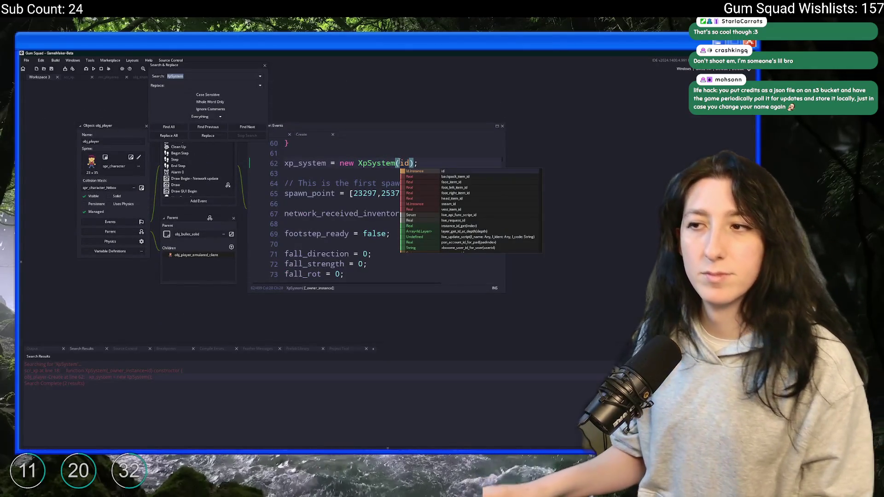
pyautogui.press('Escape')
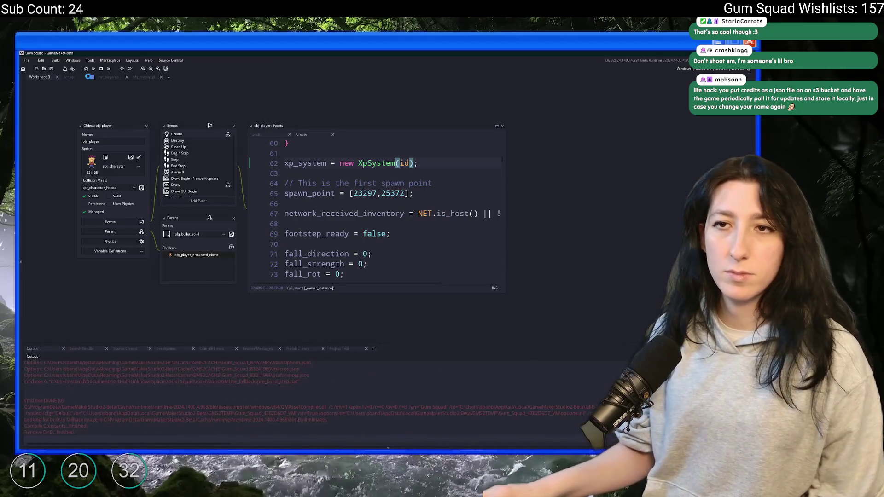
# Create a new world lobby with enemy damage lowered to 0% in Difficulty Settings.
pyautogui.press('F12')
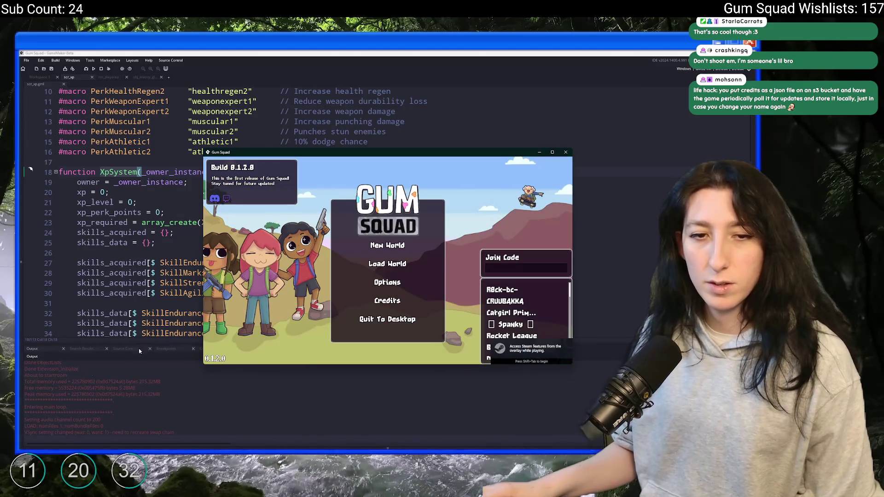
pyautogui.click(371, 256)
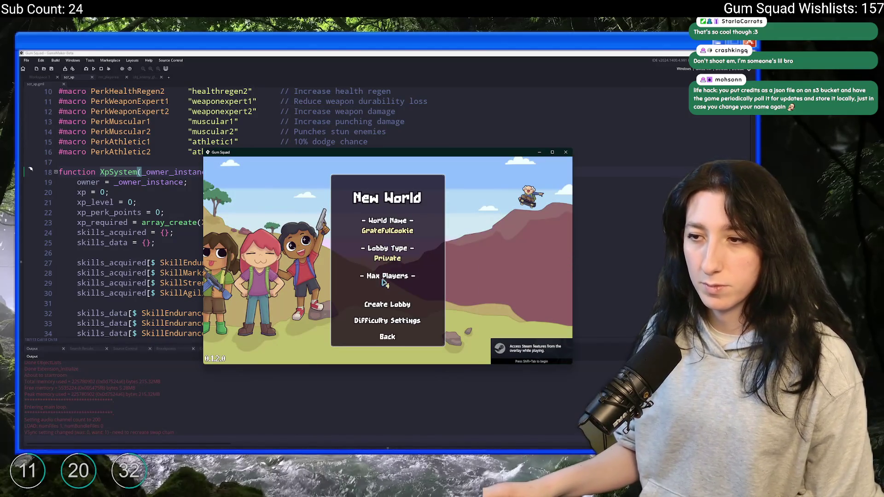
pyautogui.click(372, 306)
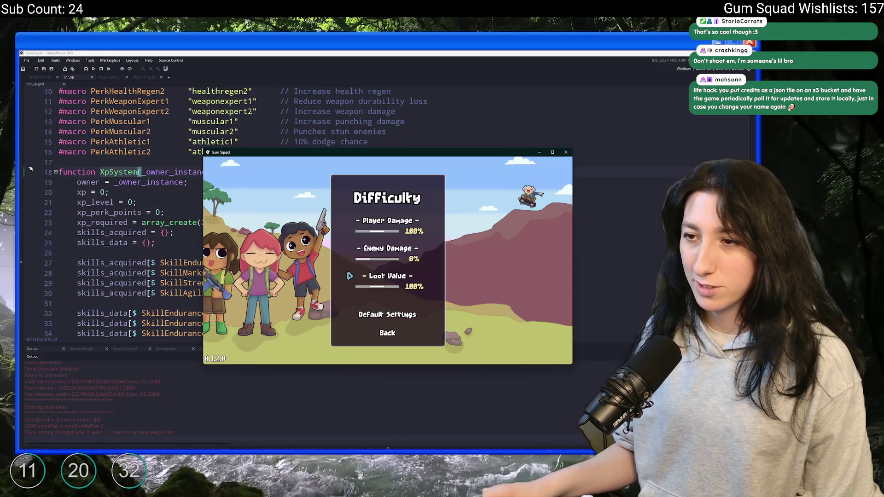
pyautogui.click(387, 333)
pyautogui.click(388, 337)
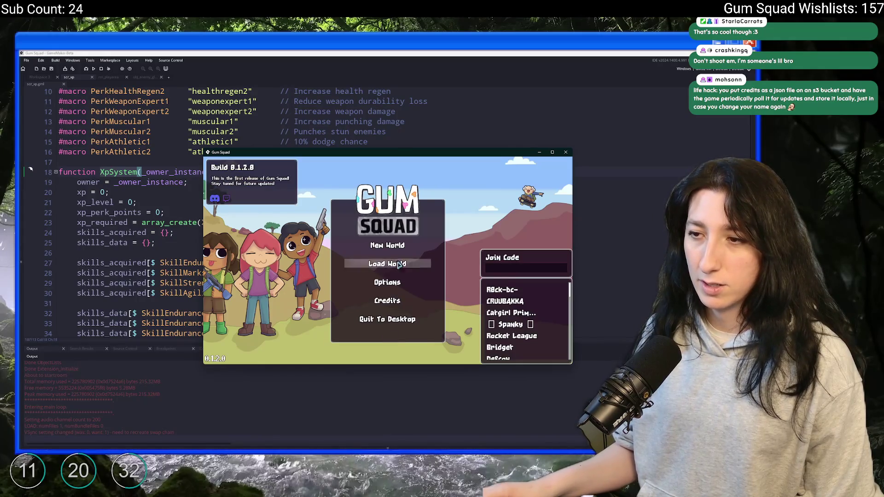
pyautogui.click(395, 245)
pyautogui.click(375, 314)
pyautogui.doubleClick(393, 153)
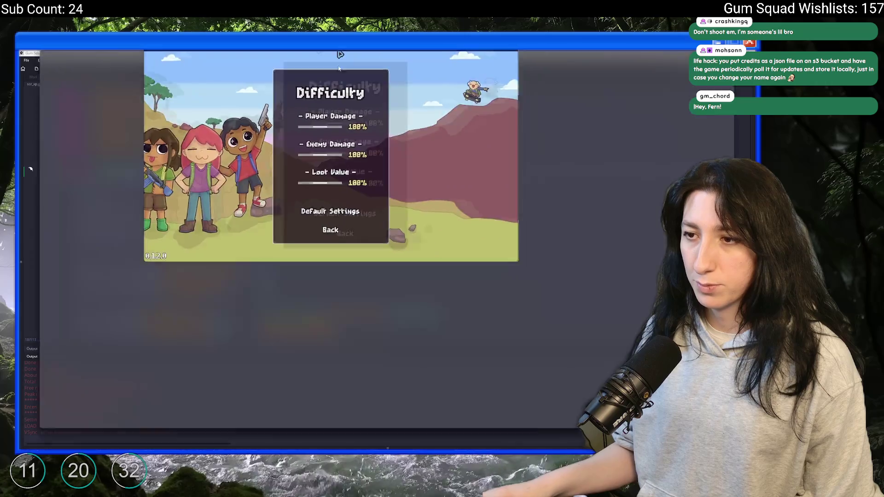
pyautogui.click(332, 251)
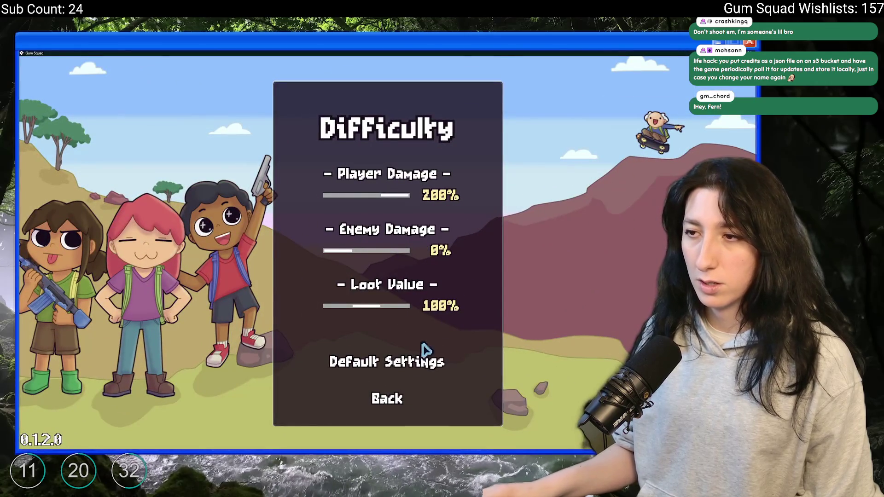
pyautogui.click(387, 397)
pyautogui.click(377, 344)
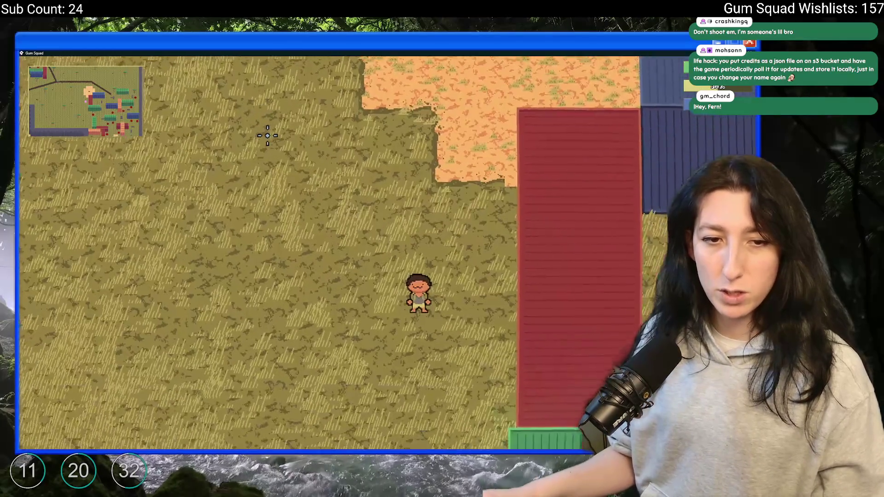
# Walk to the enemies and shoot them to watch the +10 xp popups, then quit the game.
pyautogui.press('Tab')
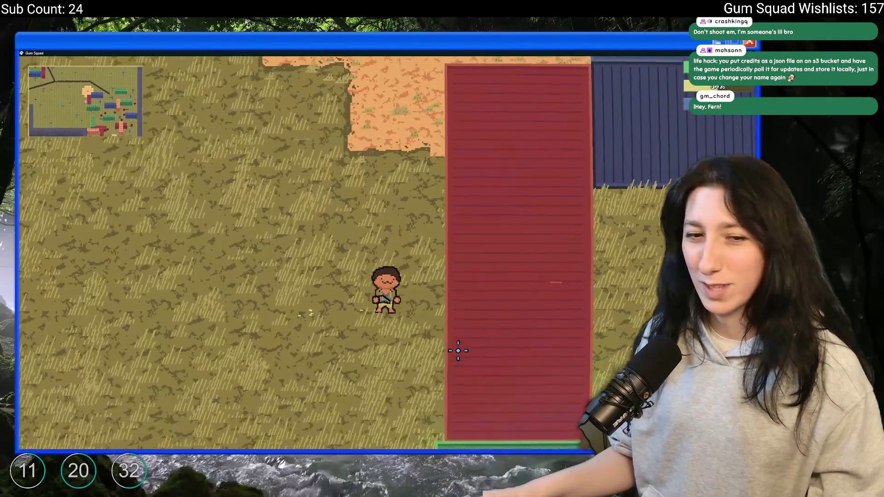
pyautogui.press('s')
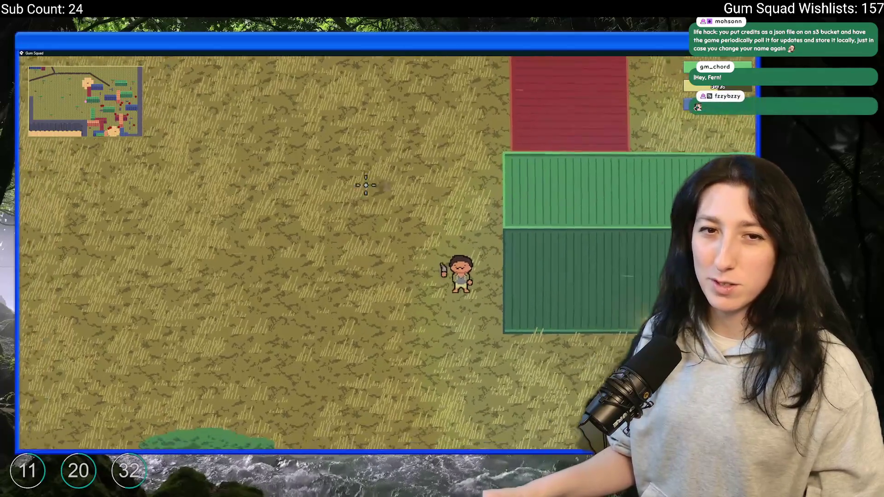
pyautogui.press('d')
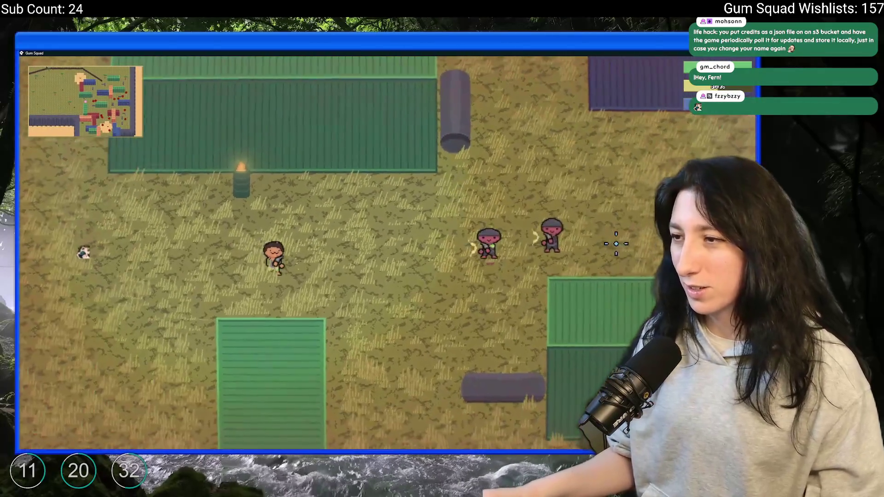
pyautogui.click(612, 241)
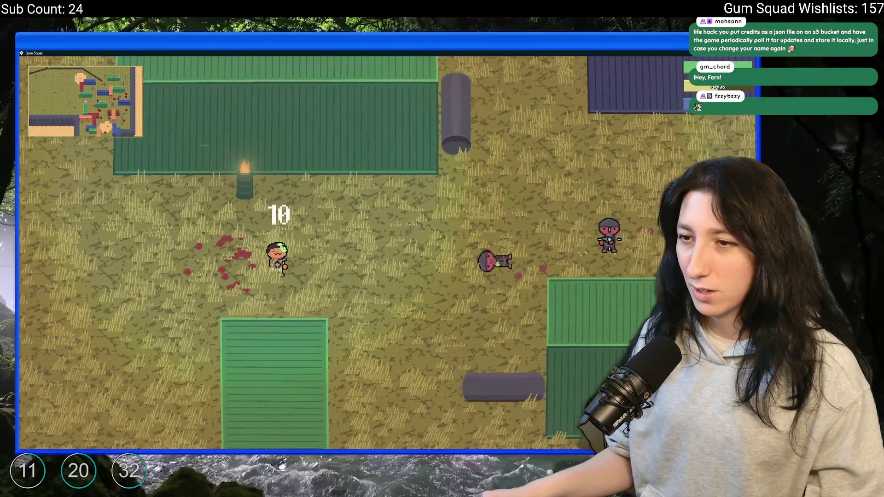
pyautogui.click(609, 244)
pyautogui.press('a')
pyautogui.press('s')
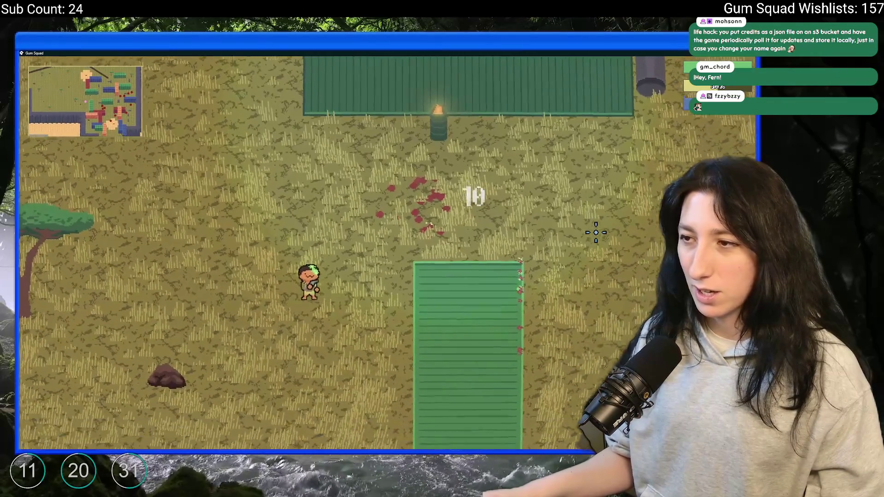
pyautogui.press('d')
pyautogui.press('w')
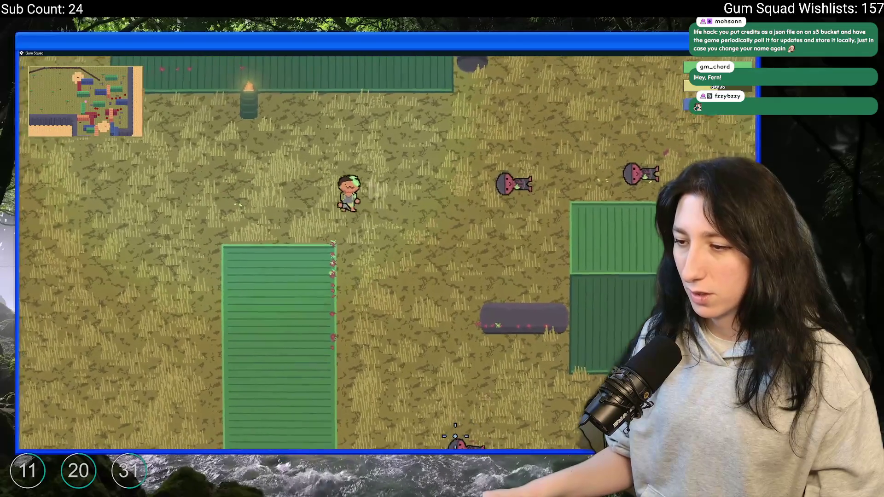
pyautogui.press('a')
pyautogui.press('s')
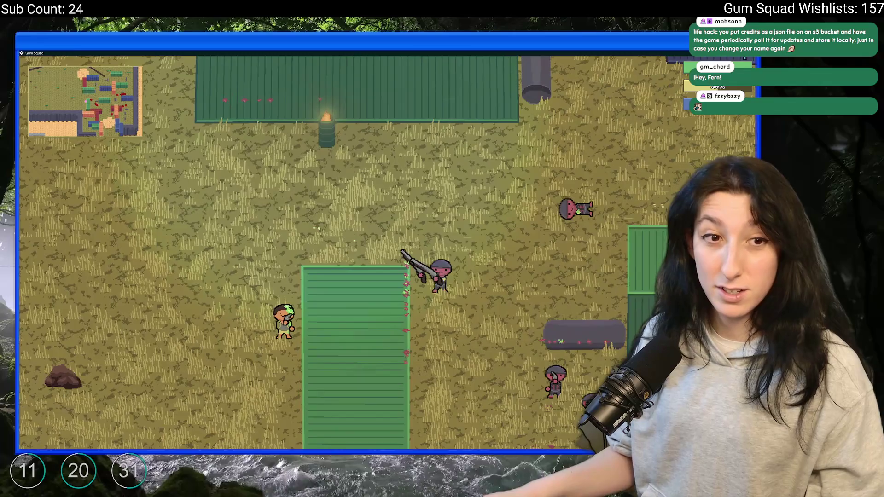
pyautogui.press('Escape')
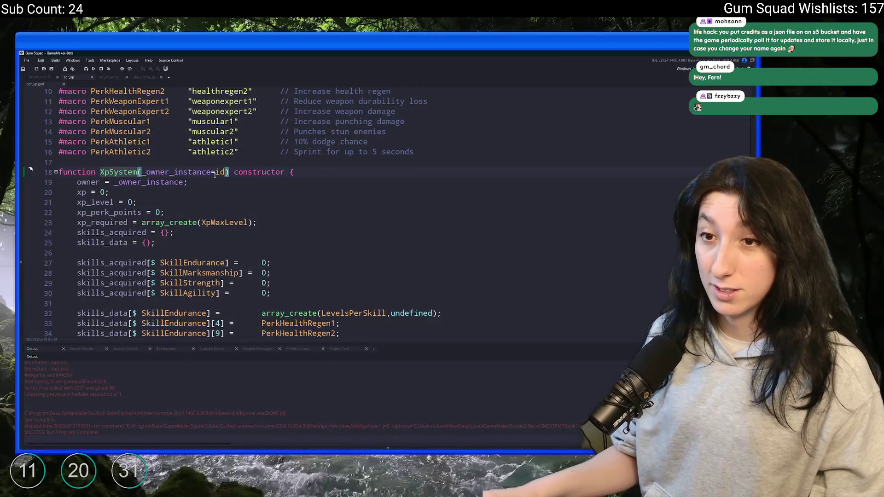
# Jump from obj_player to the XpSystem definition in scr_xp.
pyautogui.click(46, 77)
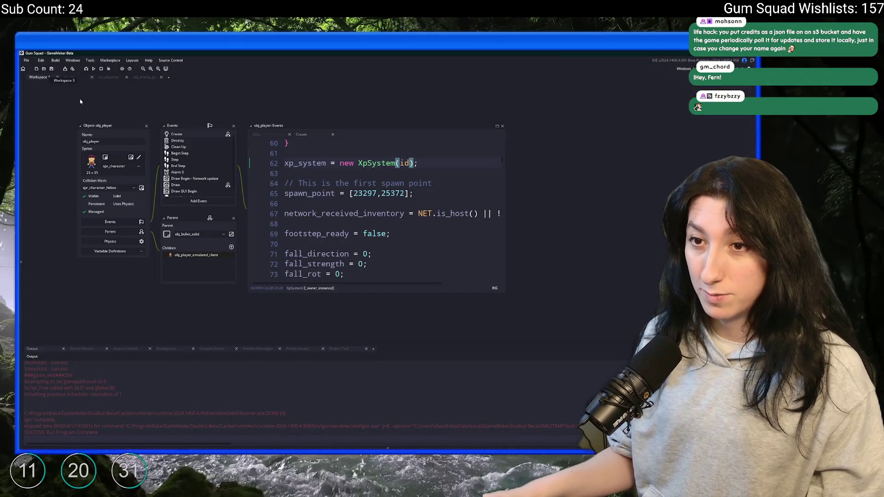
pyautogui.scroll(2, 279, 146)
pyautogui.press('F12')
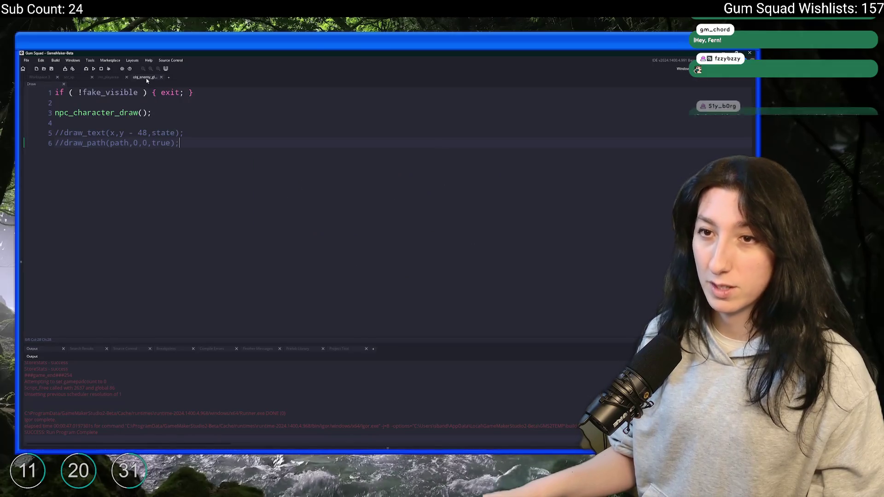
pyautogui.scroll(-15, 148, 180)
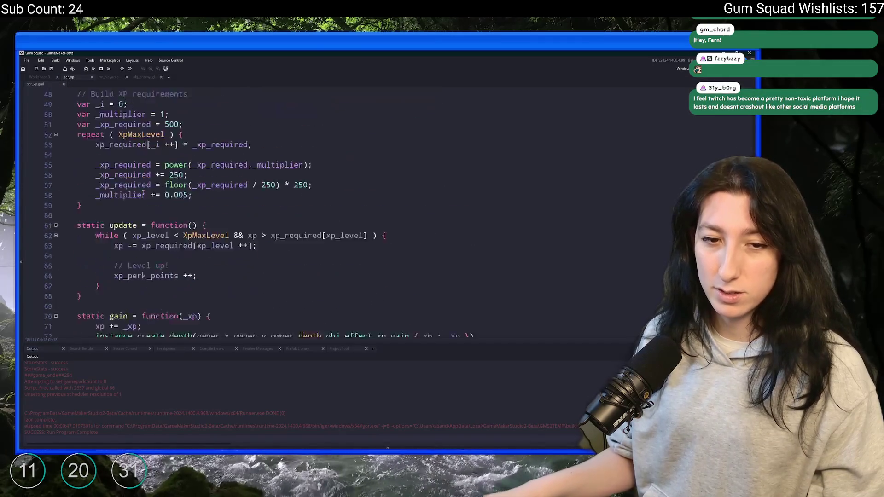
pyautogui.click(140, 189)
# Open the obj_effect_xp_gain object's Draw event through the Ctrl+T asset search.
pyautogui.hotkey('ctrl', 't')
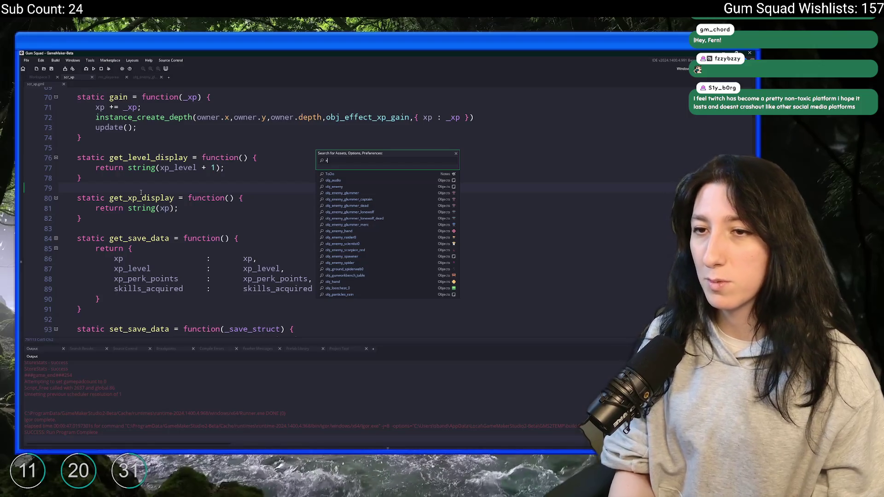
pyautogui.write('p')
pyautogui.press('Down')
pyautogui.press('Down')
pyautogui.press('Down')
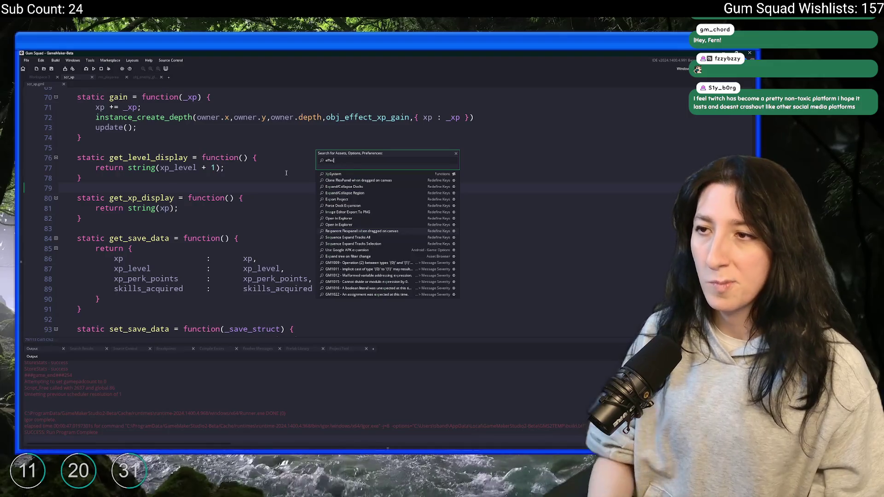
pyautogui.write('_xp_')
pyautogui.press('Return')
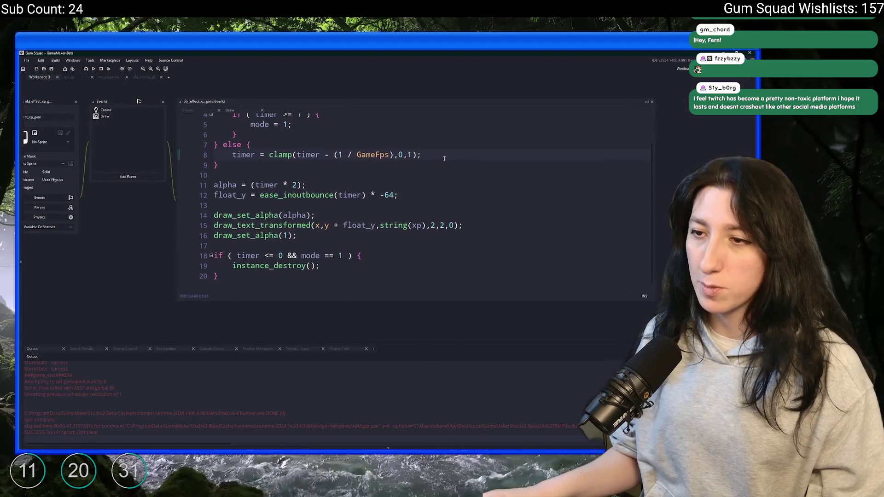
pyautogui.scroll(2, 422, 164)
pyautogui.scroll(-2, 422, 164)
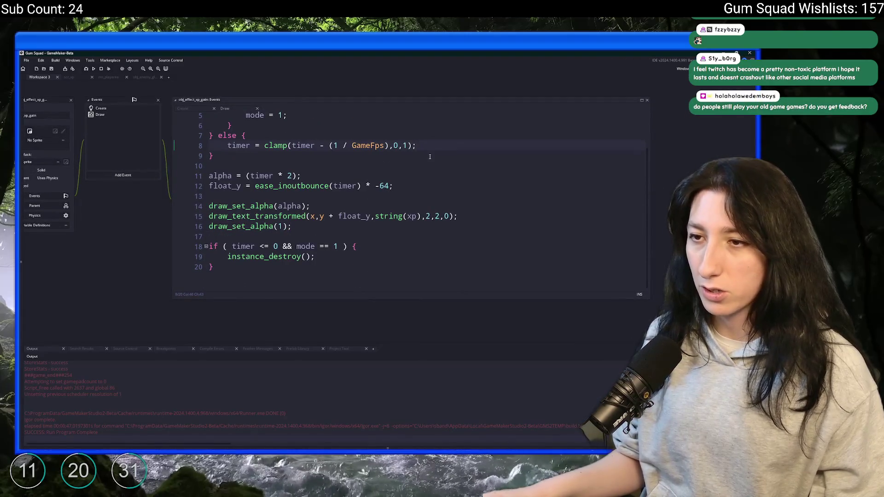
pyautogui.scroll(1, 423, 159)
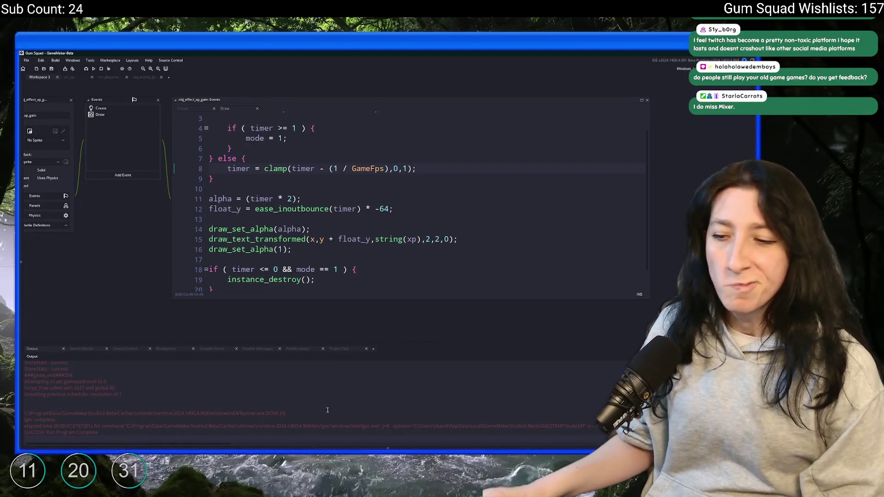
# Bring Steam back to the front via the system search.
pyautogui.press('super')
pyautogui.write('steam')
pyautogui.click(313, 290)
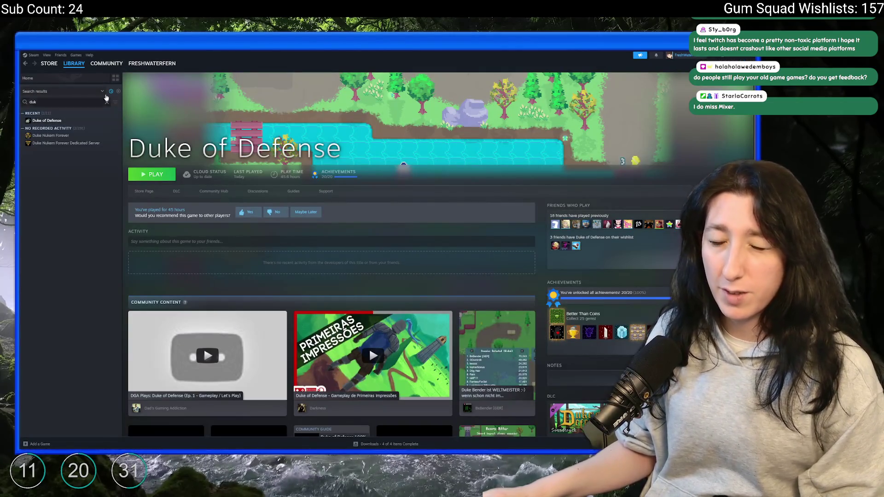
# Open the Duke of Defense store page and sort its reviews by Recent.
pyautogui.moveTo(74, 65)
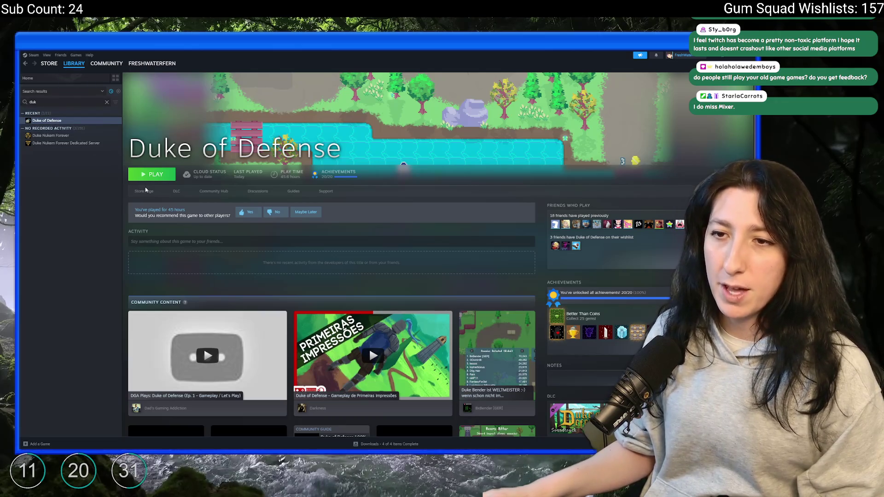
pyautogui.click(145, 190)
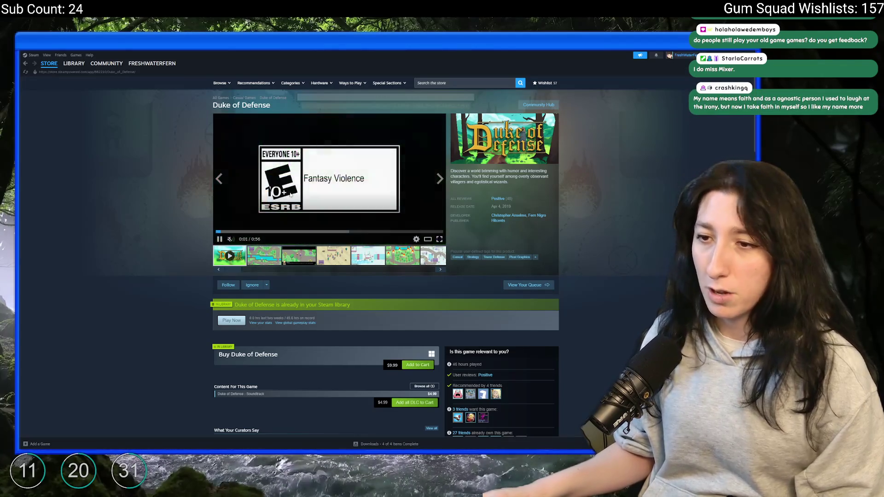
pyautogui.scroll(-20, 495, 224)
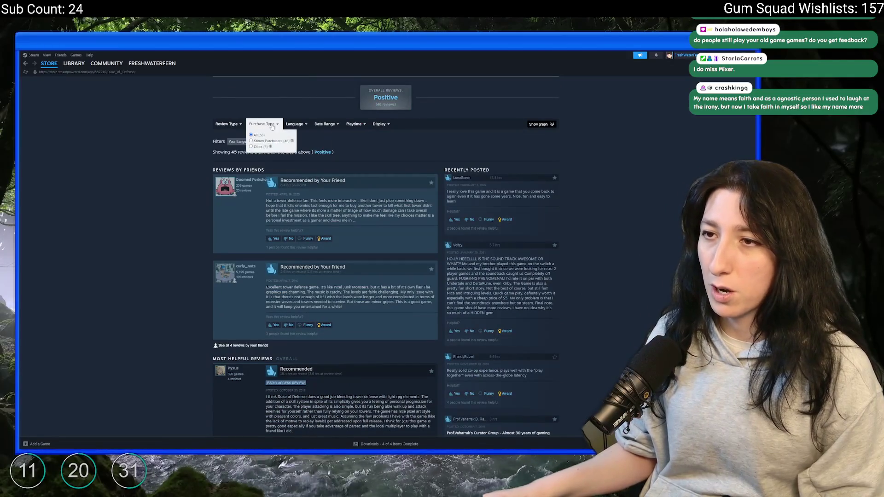
pyautogui.moveTo(329, 130)
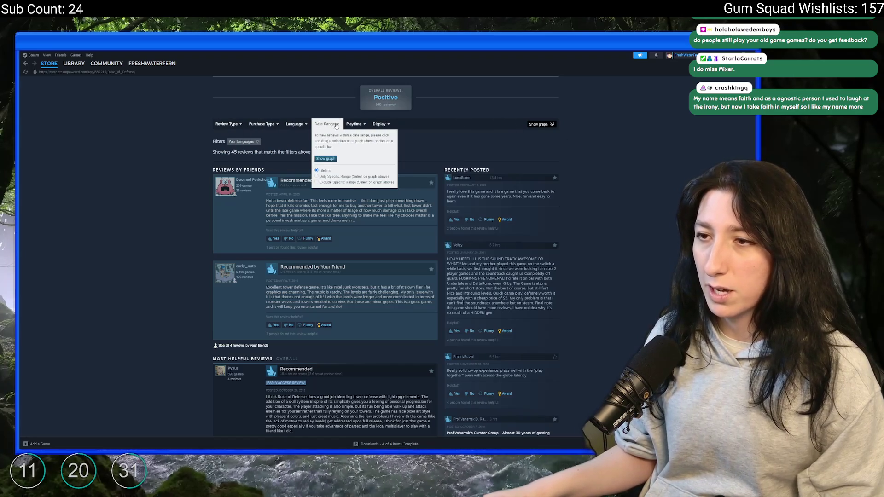
pyautogui.moveTo(386, 126)
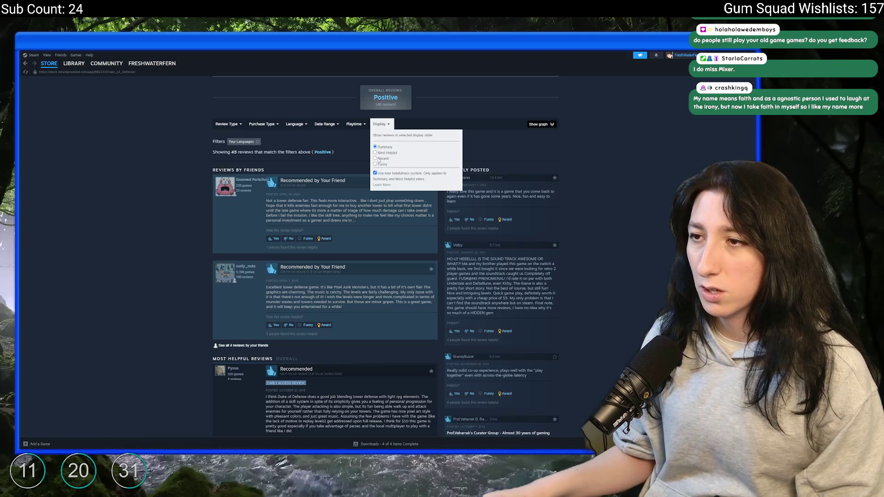
pyautogui.click(378, 159)
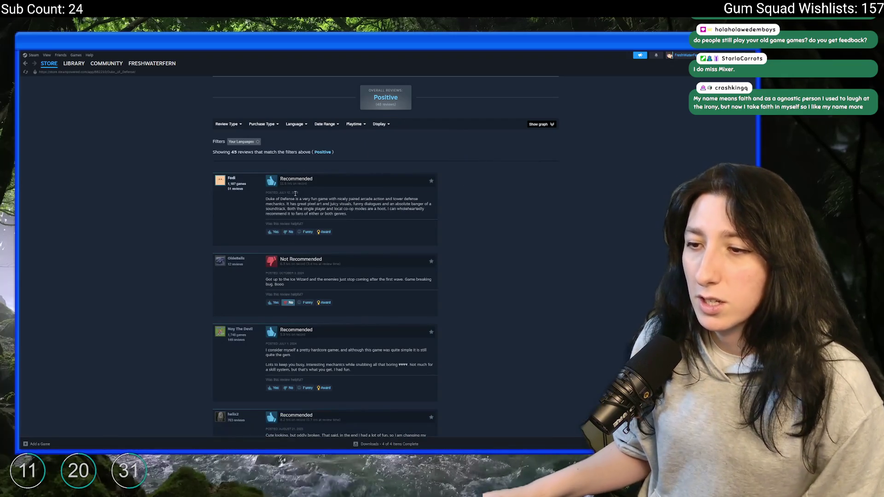
pyautogui.moveTo(279, 259); pyautogui.dragTo(316, 286)
pyautogui.click(317, 287)
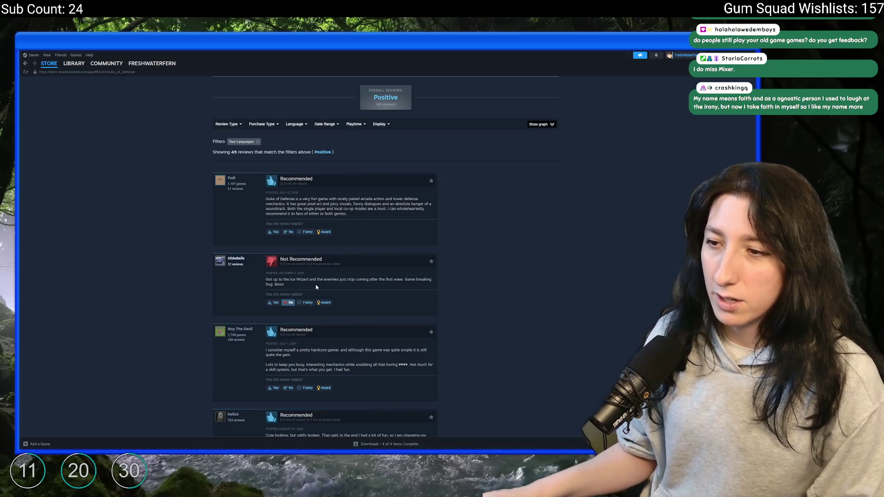
# Mark the newest review as helpful and go back to the store page.
pyautogui.scroll(-1, 315, 287)
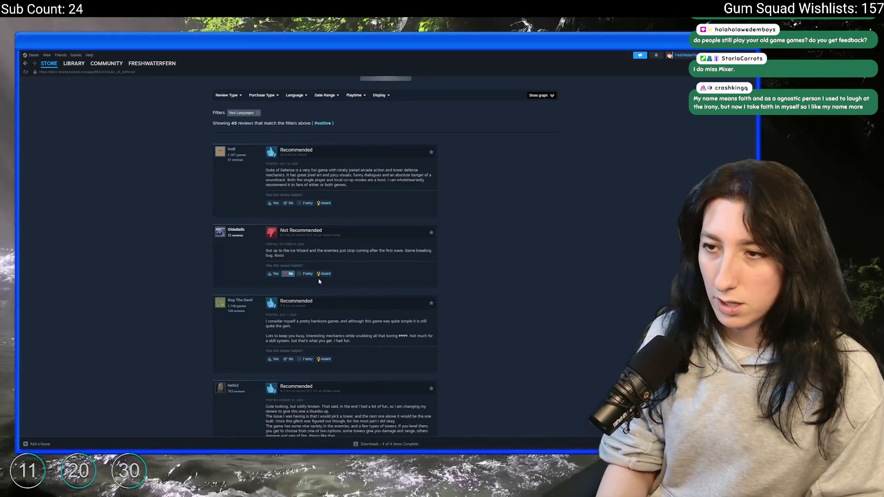
pyautogui.scroll(2, 312, 186)
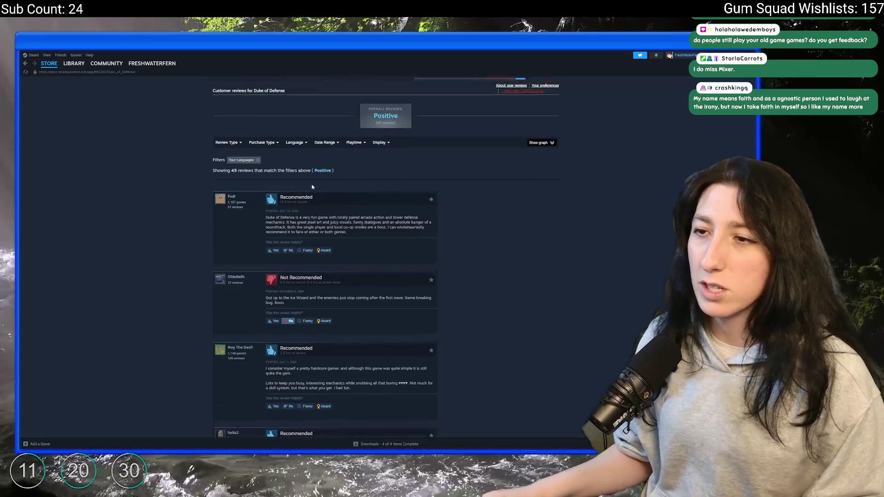
pyautogui.scroll(1, 312, 187)
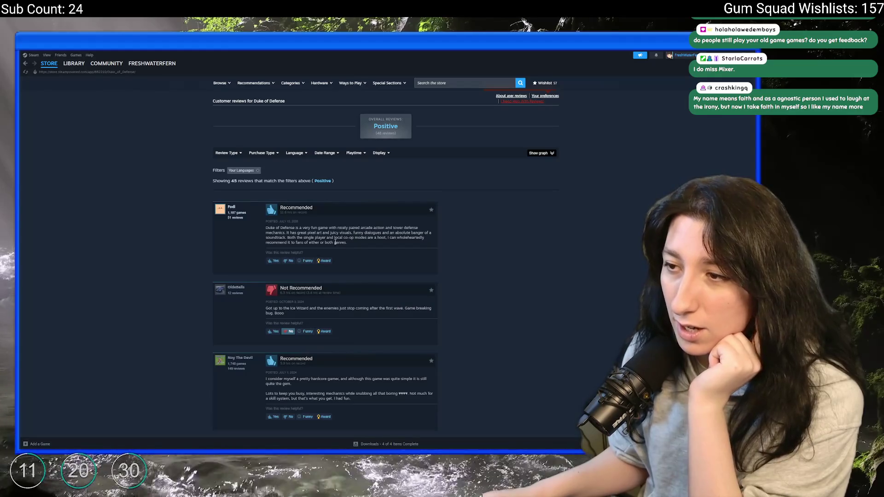
pyautogui.click(274, 261)
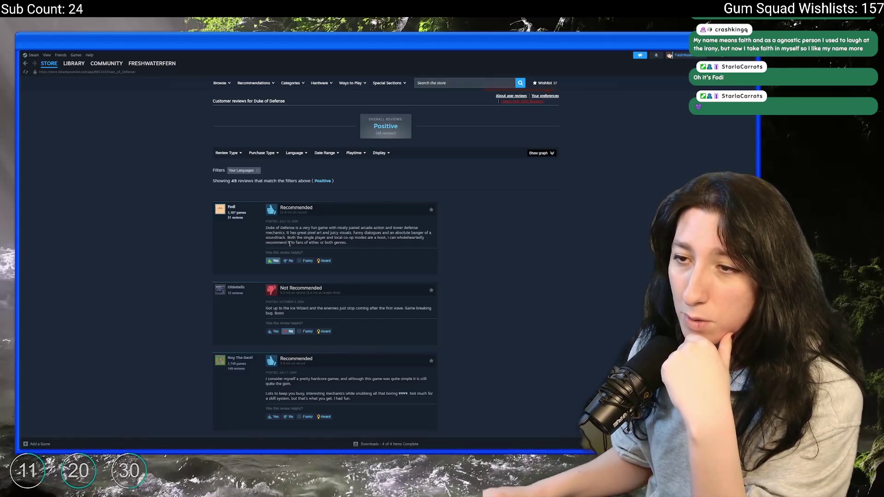
pyautogui.moveTo(222, 211)
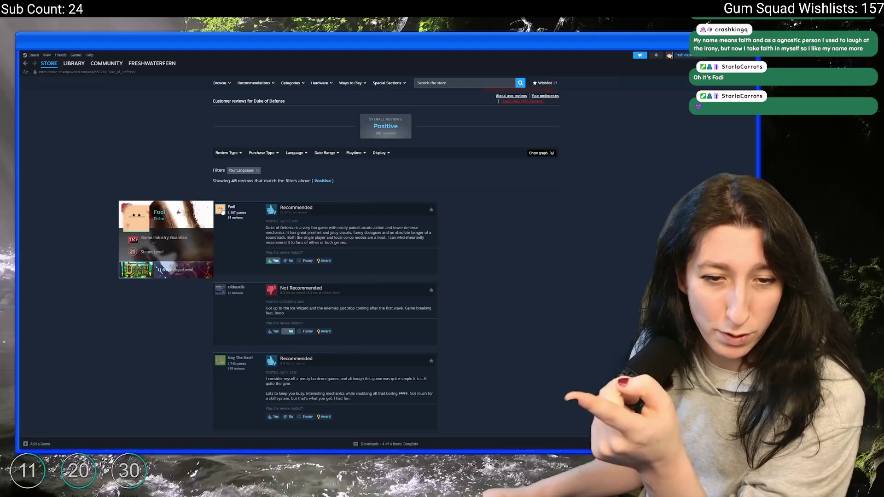
pyautogui.hotkey('alt', 'Left')
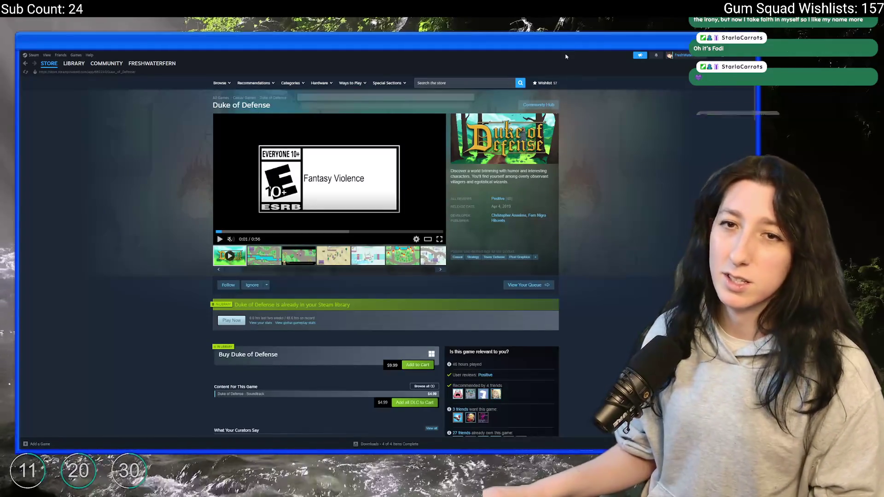
# Search the store for Rock God Tycoon, open its page and pause the trailer.
pyautogui.click(476, 82)
pyautogui.write('rock gody')
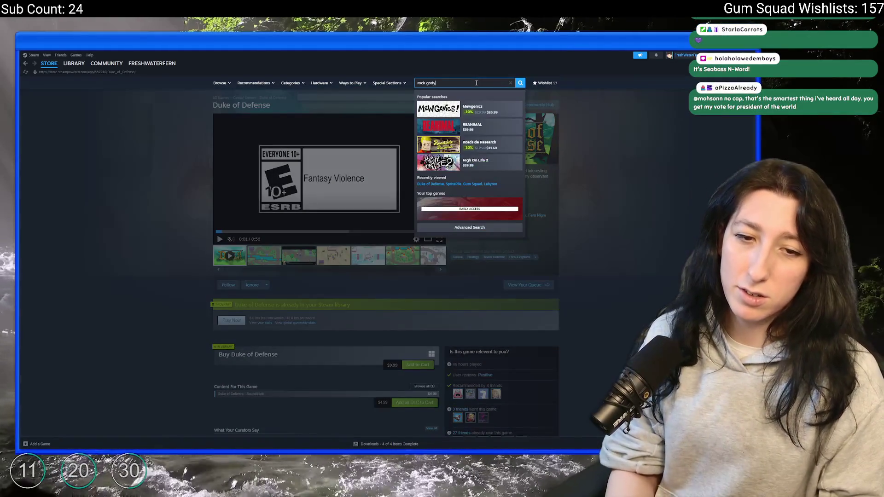
pyautogui.write(' to')
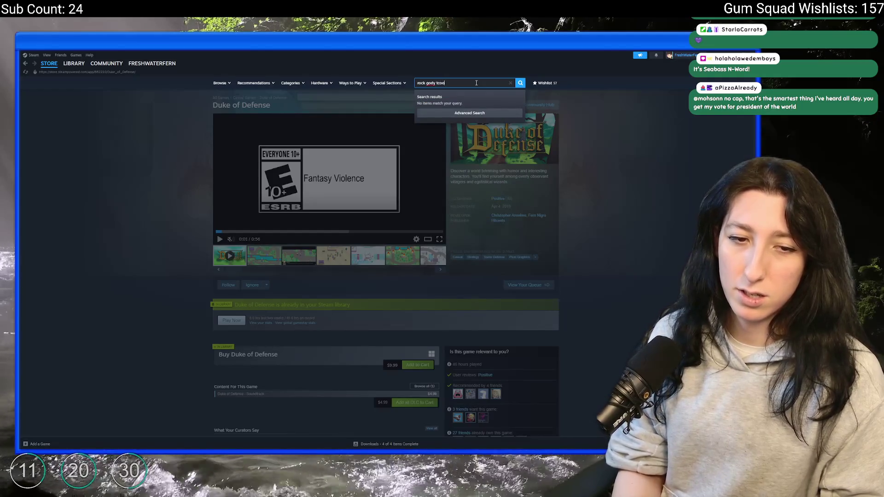
pyautogui.hotkey('ctrl', 'a')
pyautogui.write('ro')
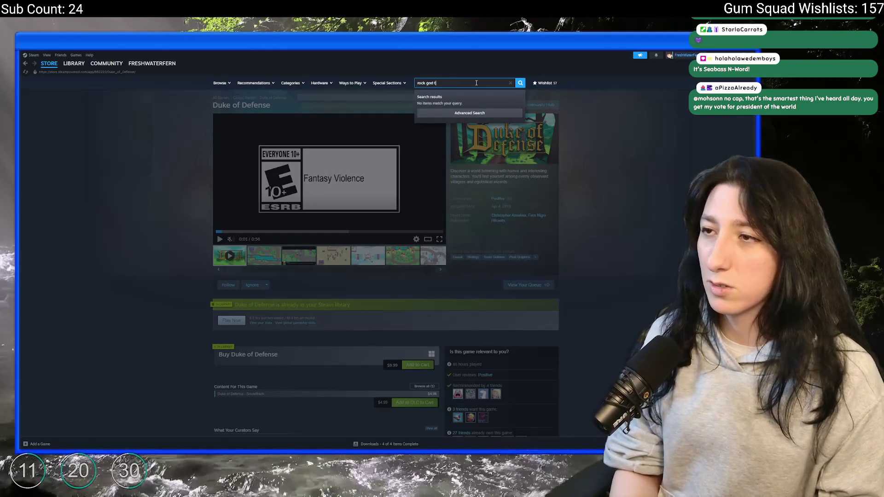
pyautogui.write('ycoo')
pyautogui.click(478, 108)
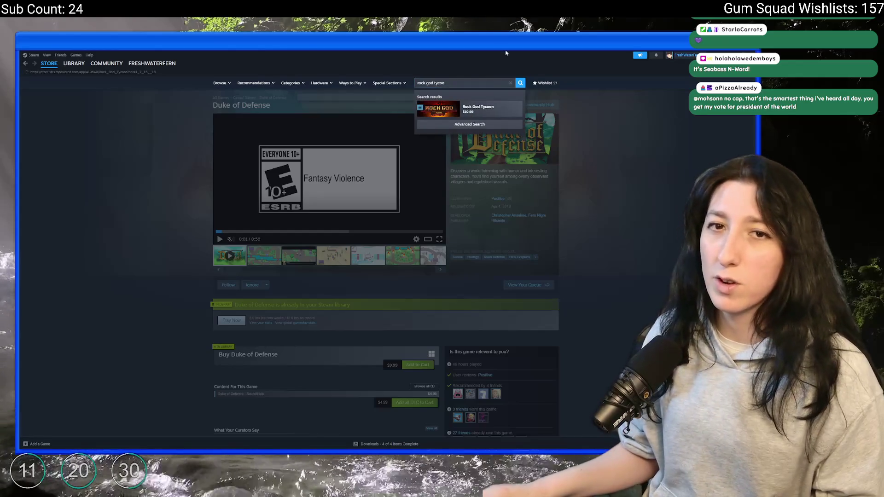
pyautogui.click(219, 239)
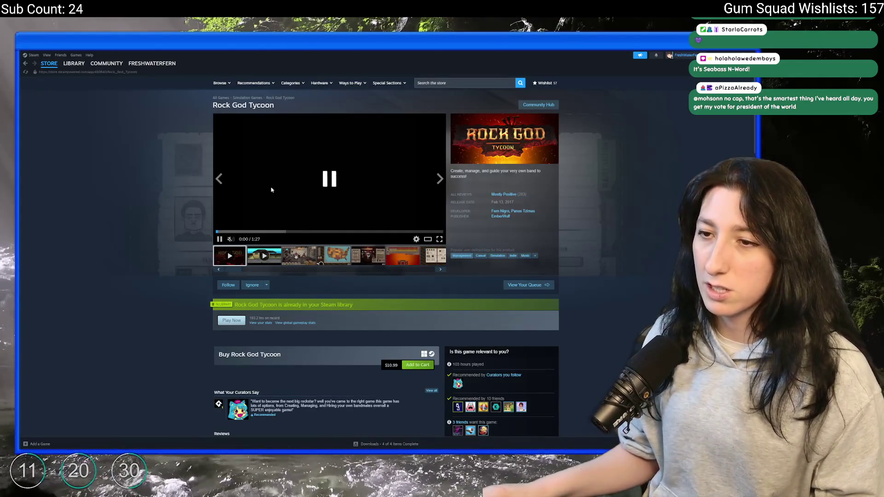
# Sort the Rock God Tycoon reviews by Recent and read through them.
pyautogui.scroll(-15, 144, 293)
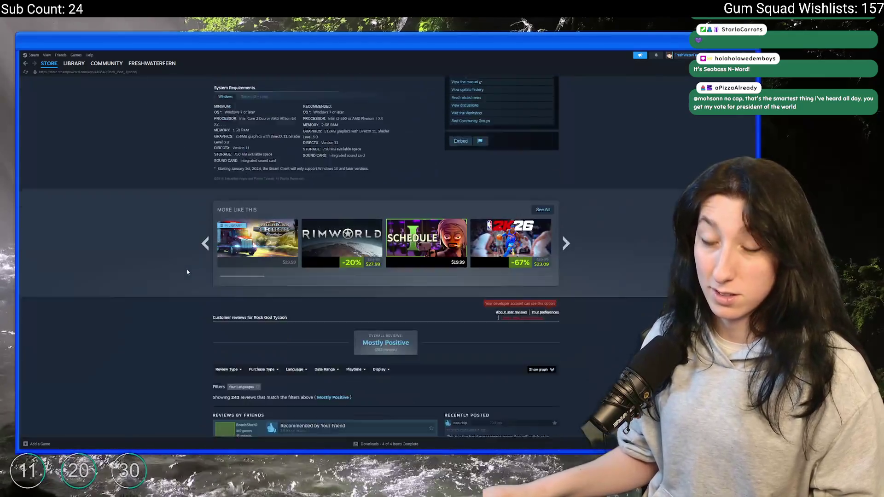
pyautogui.scroll(-3, 187, 272)
pyautogui.moveTo(348, 249)
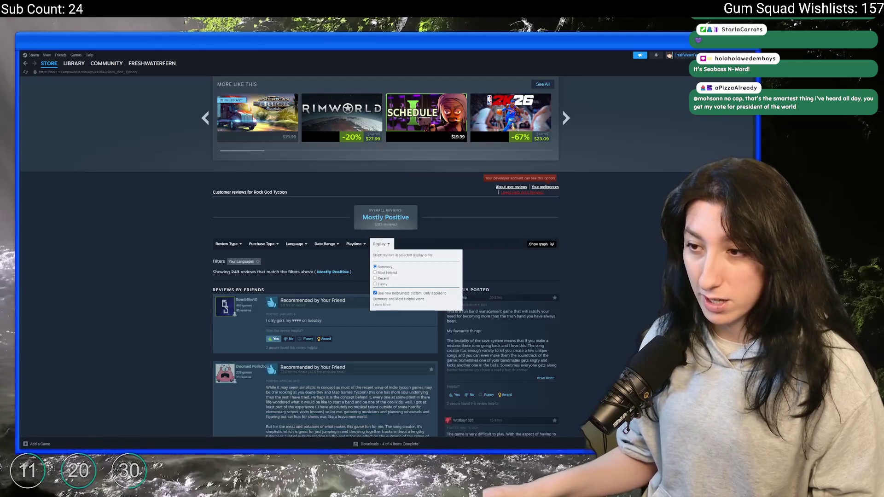
pyautogui.click(371, 312)
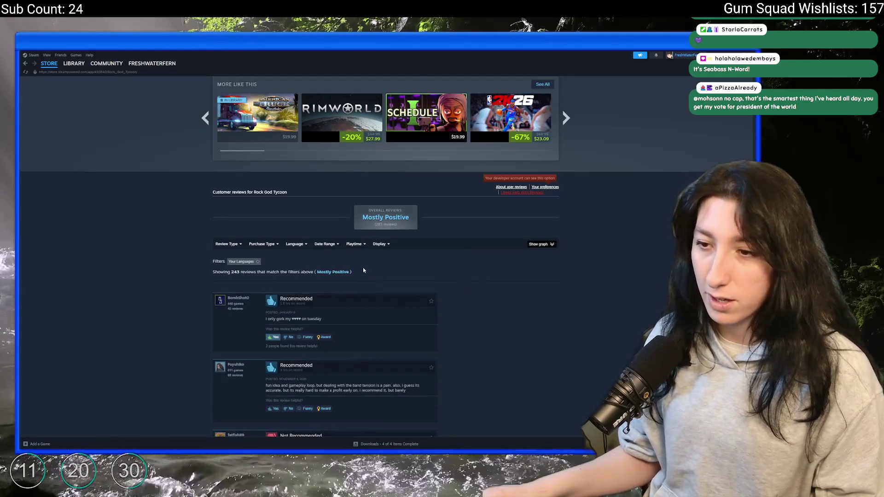
pyautogui.scroll(-3, 363, 270)
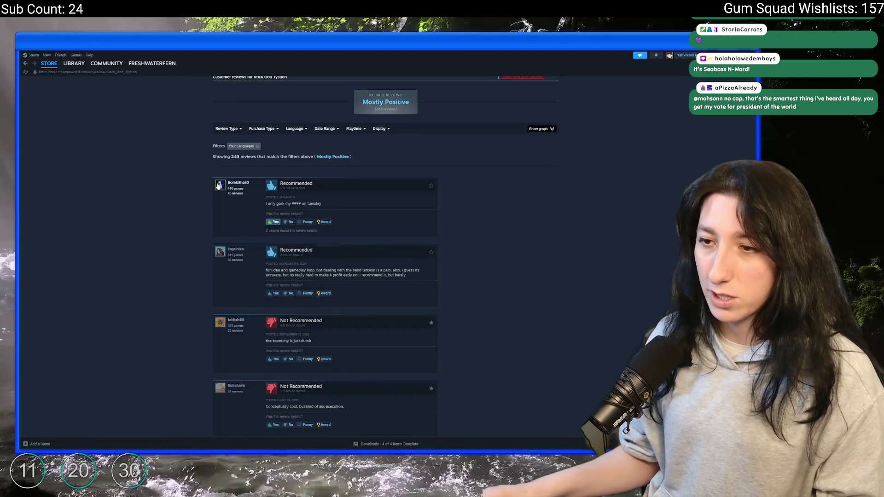
pyautogui.scroll(-1, 338, 248)
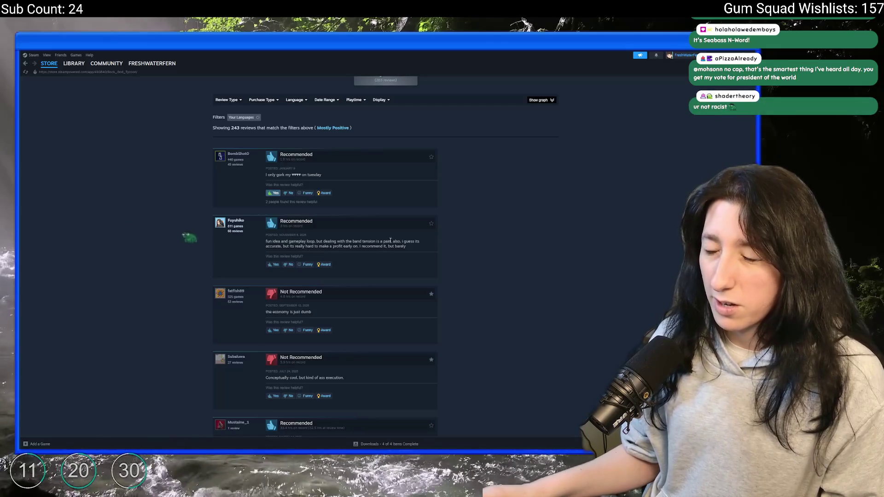
pyautogui.scroll(-3, 345, 246)
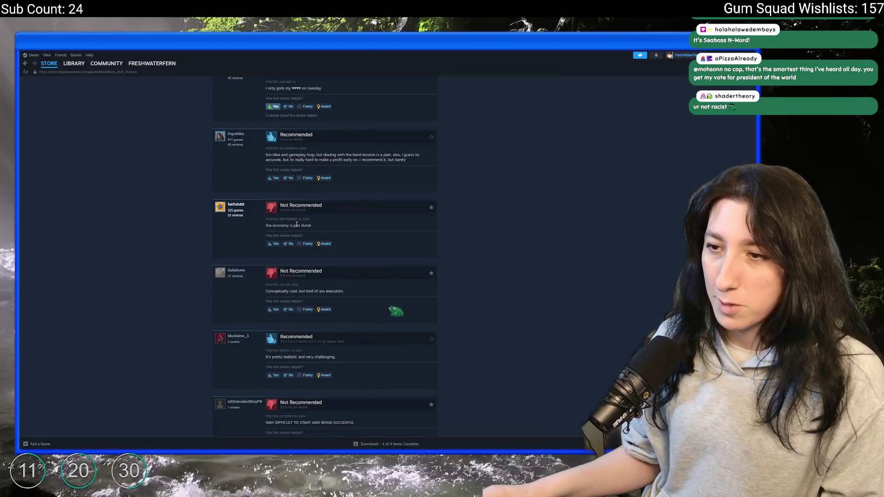
pyautogui.scroll(-2, 282, 254)
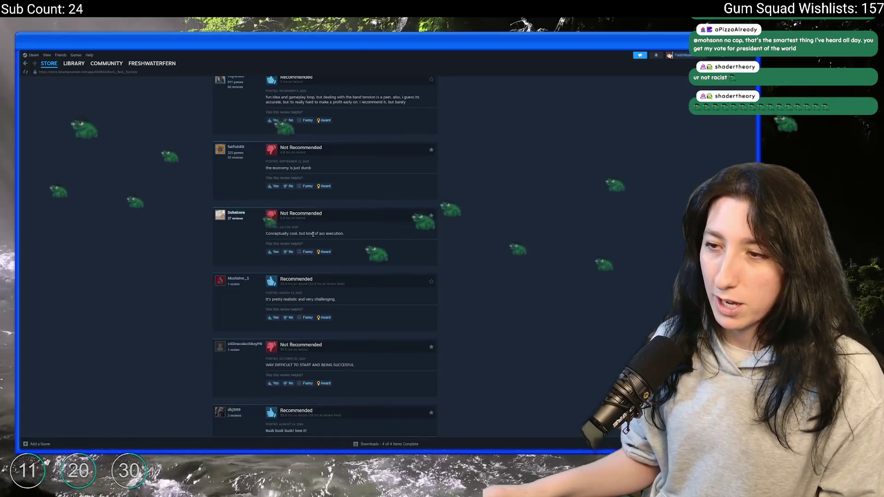
pyautogui.scroll(-2, 322, 237)
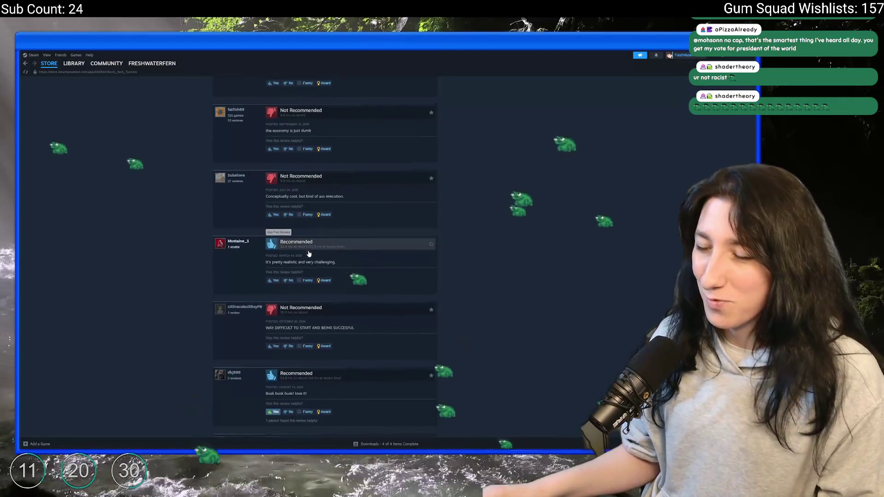
pyautogui.scroll(-1, 314, 244)
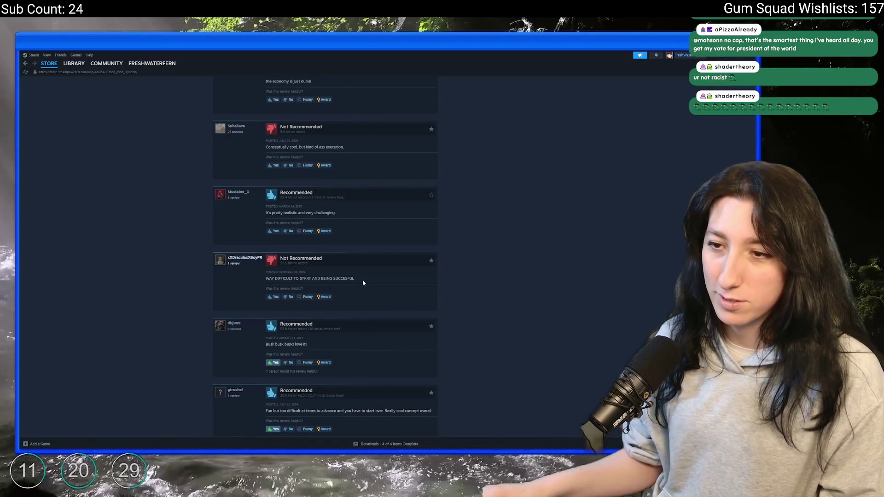
# Look at a reviewer's community profile, close it, and keep browsing the reviews.
pyautogui.click(242, 257)
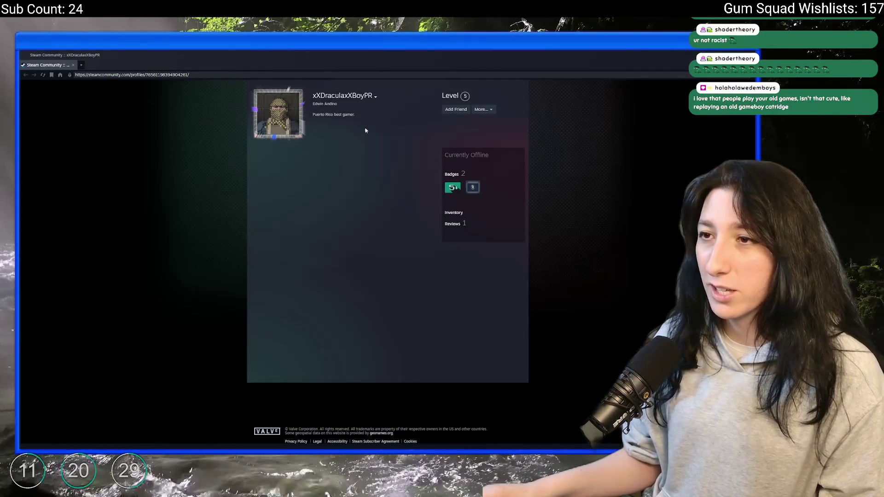
pyautogui.moveTo(475, 192)
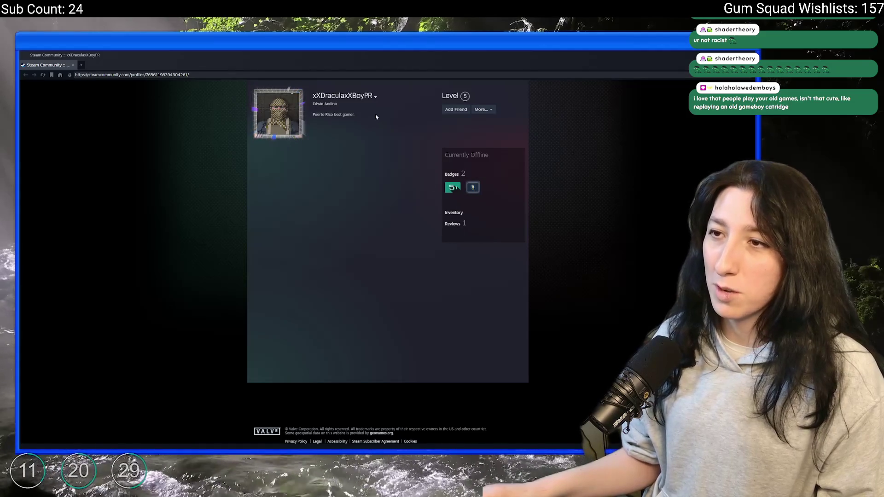
pyautogui.hotkey('ctrl', 'w')
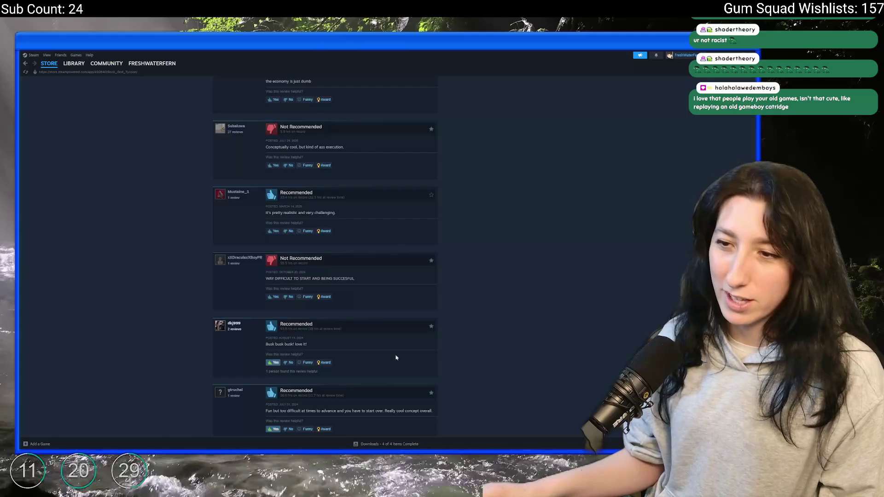
pyautogui.scroll(-3, 350, 332)
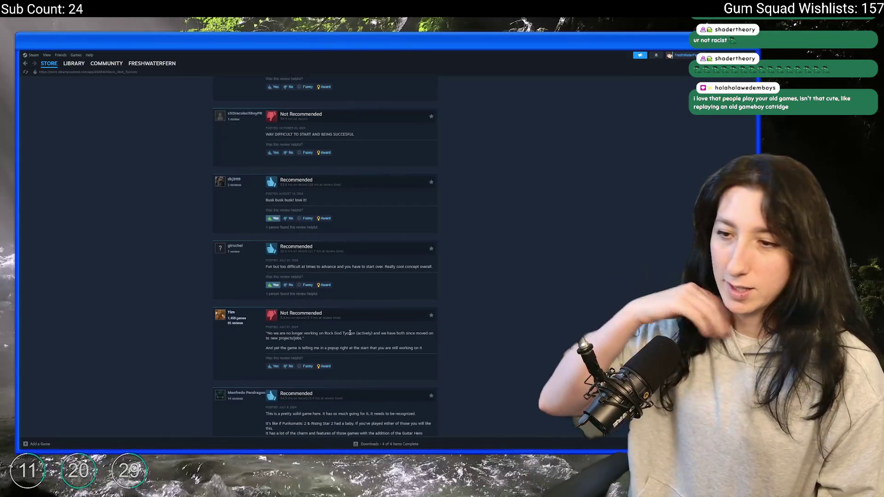
pyautogui.scroll(-2, 355, 322)
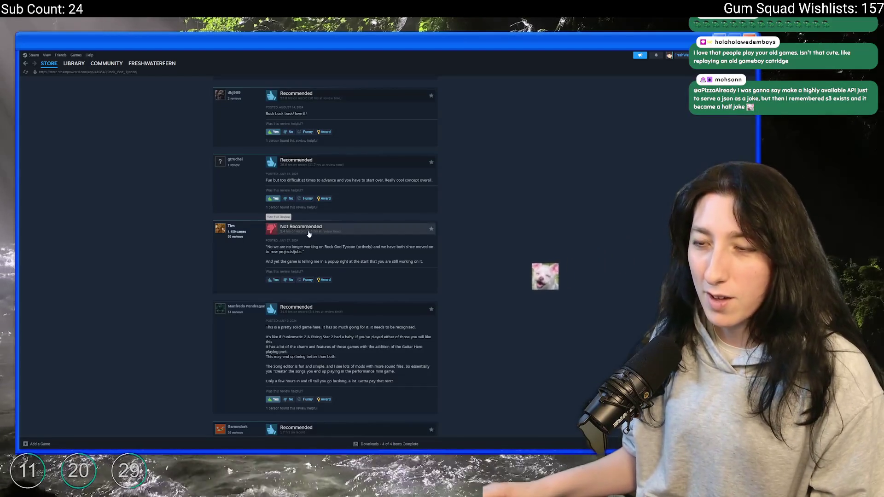
pyautogui.scroll(-10, 308, 234)
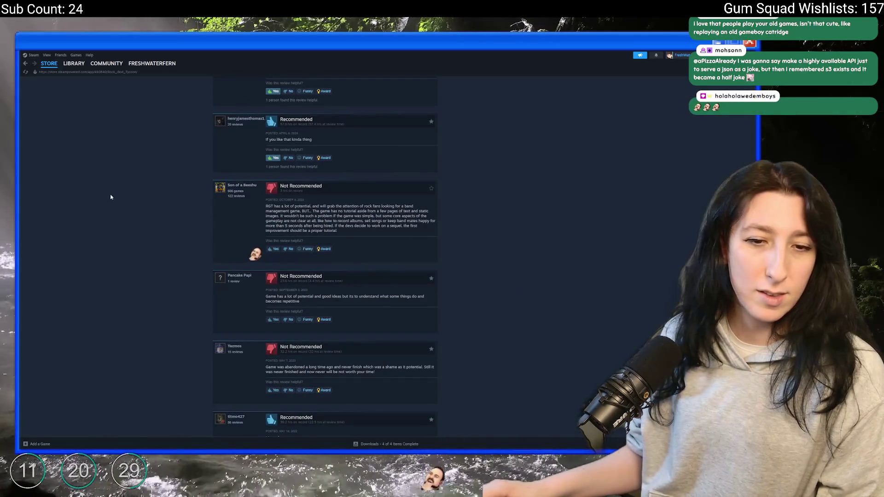
pyautogui.scroll(20, 110, 197)
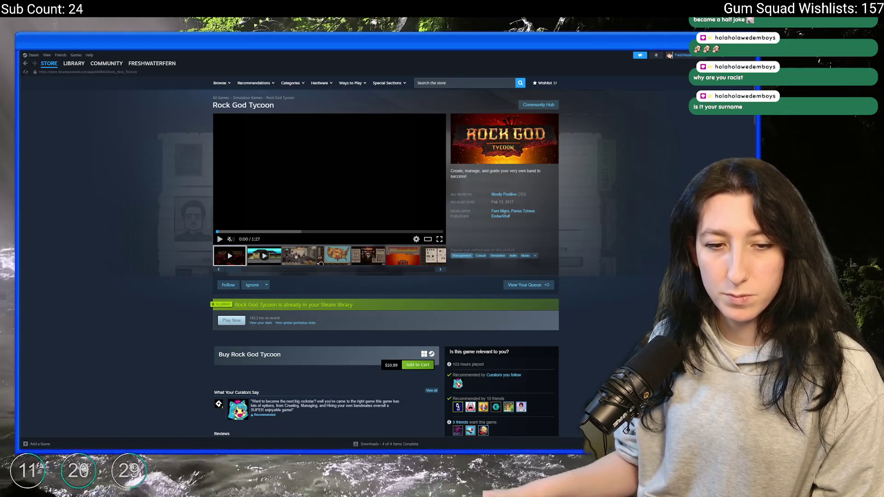
# Scroll down the Rock God Tycoon reviews and expand a long review to read it in full.
pyautogui.scroll(-20, 419, 293)
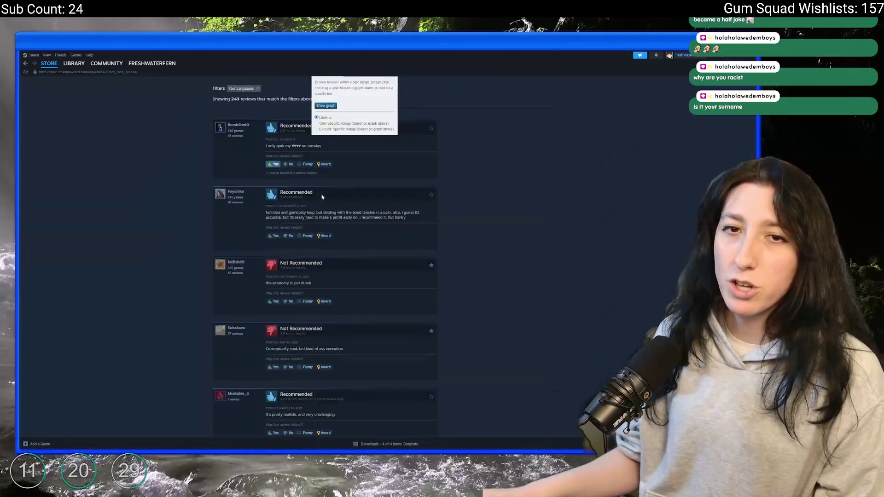
pyautogui.scroll(-15, 329, 230)
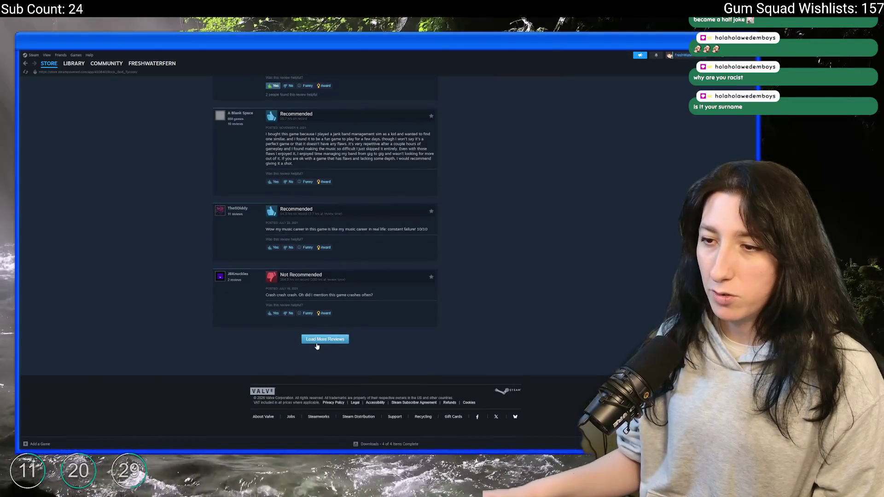
pyautogui.scroll(-6, 337, 256)
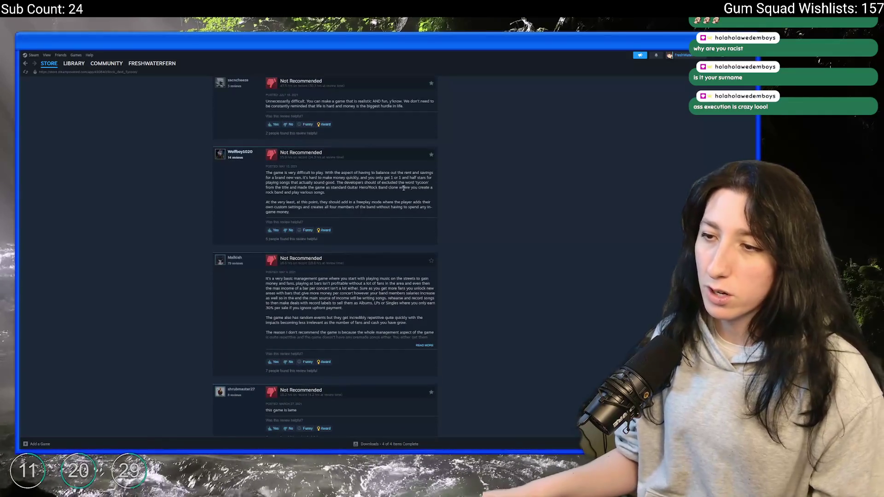
pyautogui.click(424, 345)
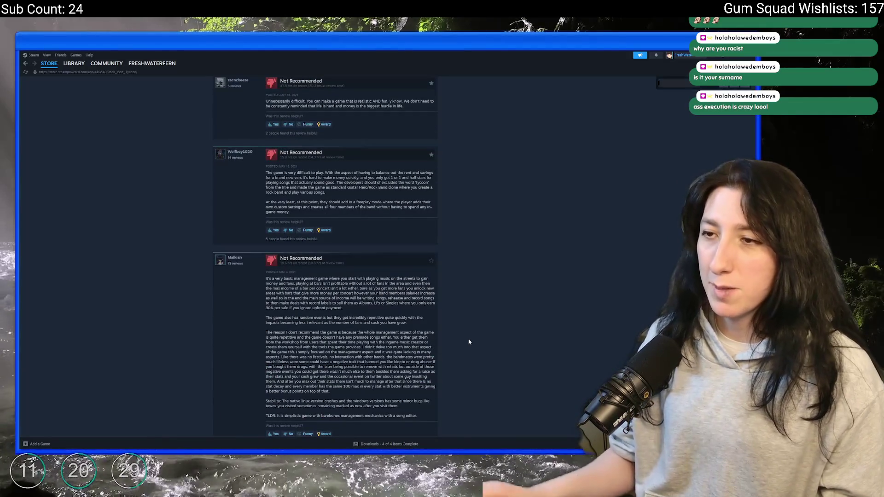
pyautogui.scroll(-15, 460, 342)
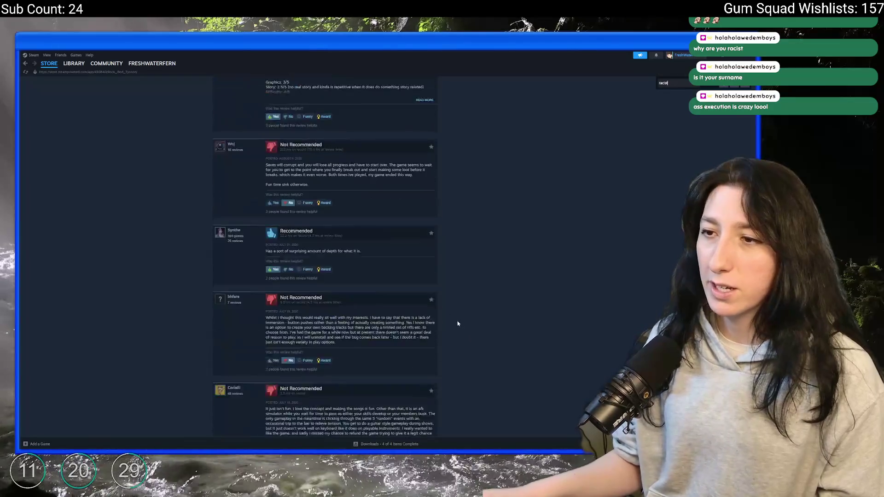
# Load four more batches of Rock God Tycoon user reviews.
pyautogui.click(337, 340)
pyautogui.scroll(-15, 343, 188)
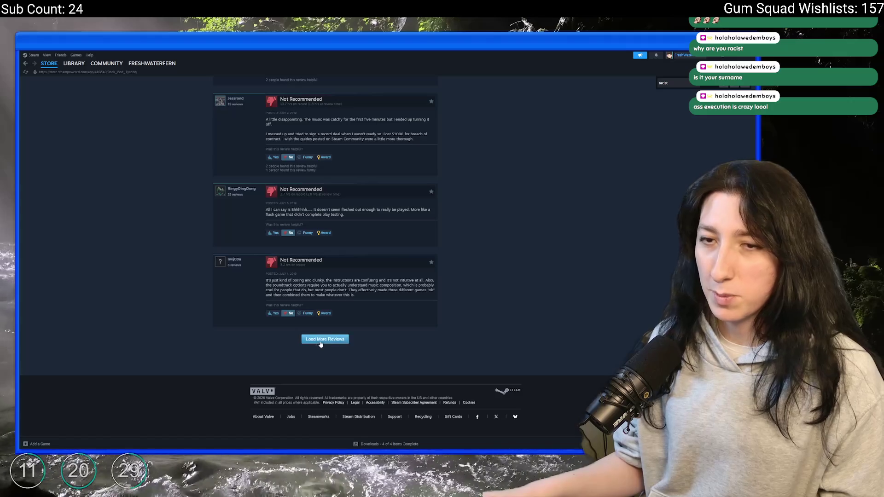
pyautogui.click(321, 338)
pyautogui.scroll(-10, 335, 322)
pyautogui.scroll(-5, 386, 284)
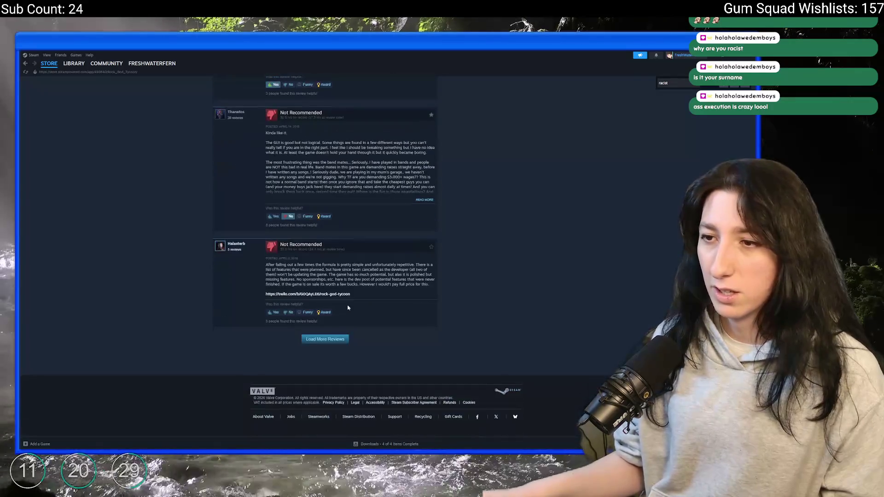
pyautogui.click(323, 339)
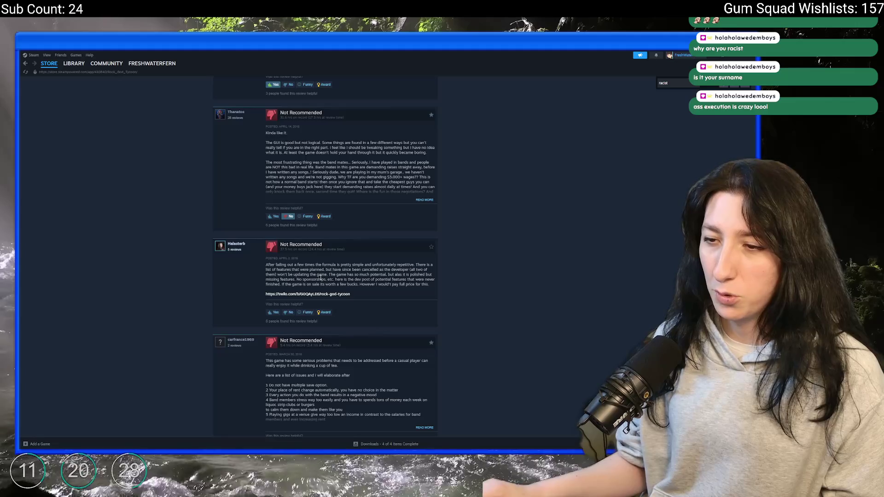
pyautogui.scroll(-10, 325, 282)
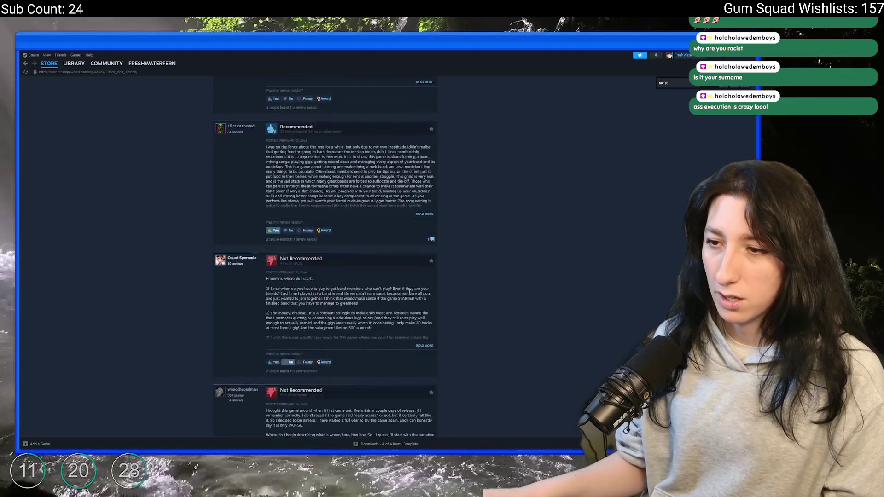
pyautogui.scroll(-5, 359, 297)
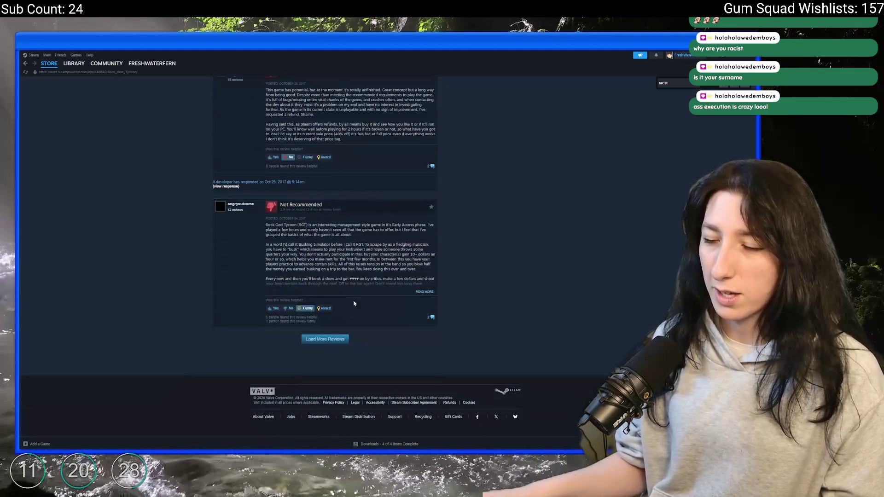
pyautogui.click(322, 338)
pyautogui.scroll(-5, 343, 259)
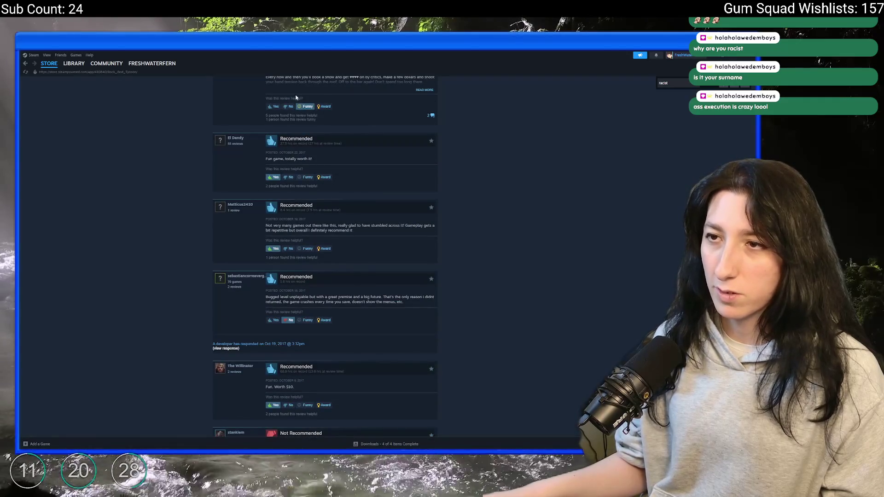
# Expand a truncated review, highlight a passage, then open a screenshot in the enlarged viewer.
pyautogui.click(417, 91)
pyautogui.moveTo(361, 149); pyautogui.dragTo(336, 256)
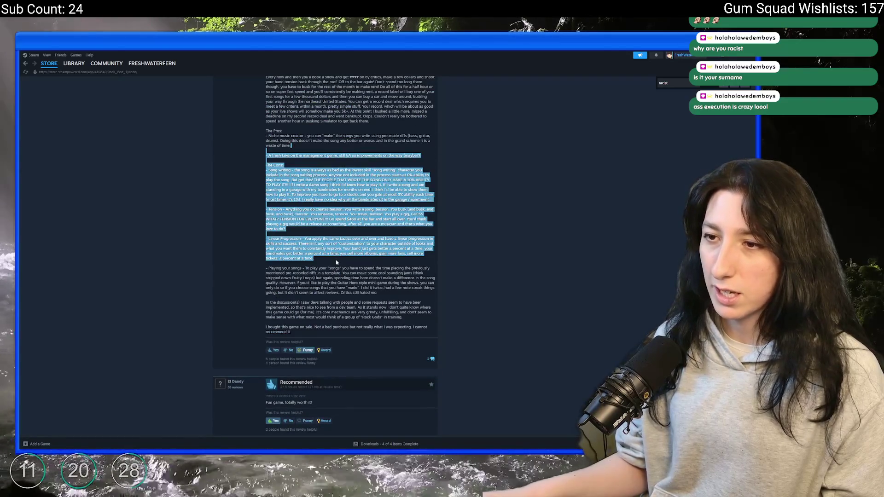
pyautogui.scroll(-10, 351, 276)
pyautogui.scroll(-10, 352, 284)
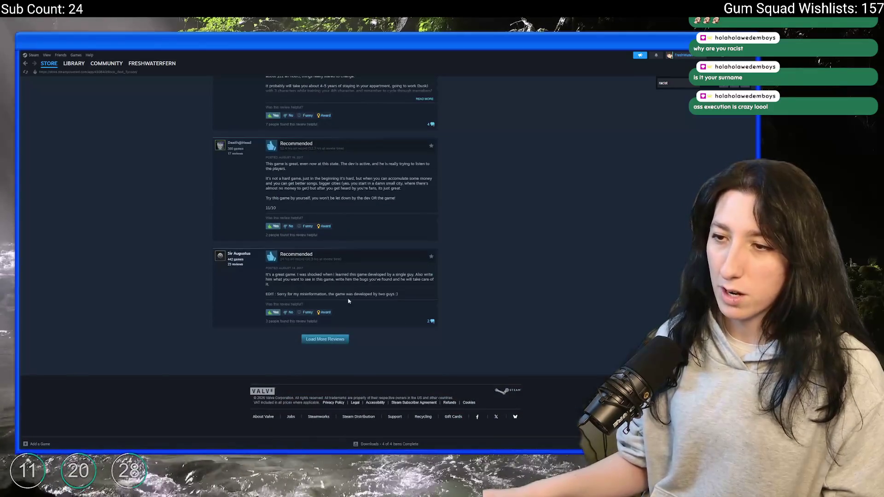
pyautogui.scroll(-5, 331, 251)
pyautogui.scroll(-5, 330, 251)
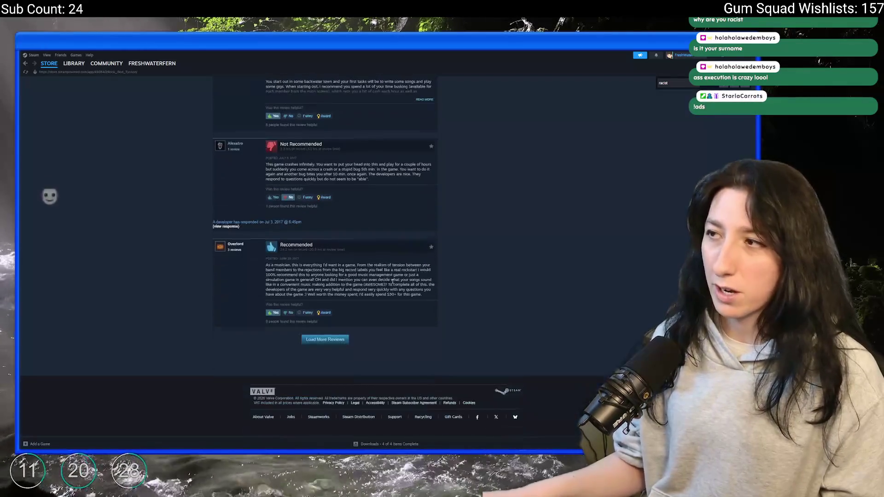
pyautogui.scroll(10, 211, 271)
pyautogui.scroll(15, 144, 111)
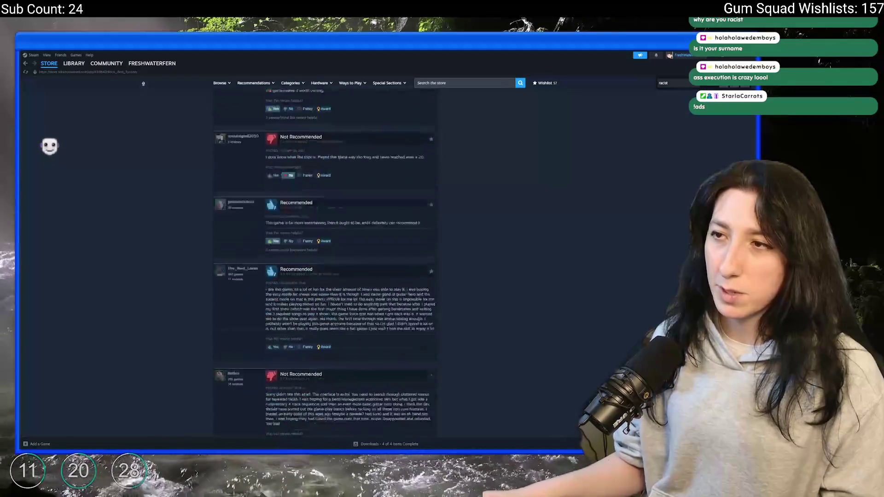
pyautogui.click(317, 180)
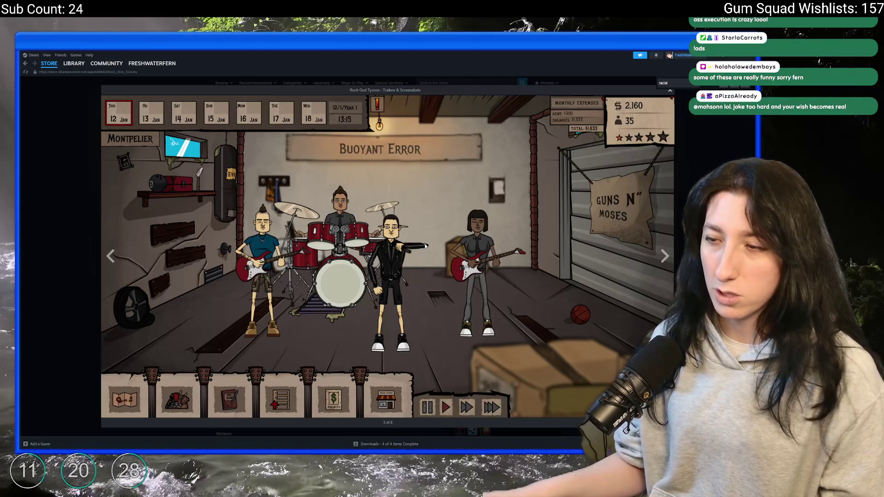
pyautogui.click(663, 255)
pyautogui.click(662, 255)
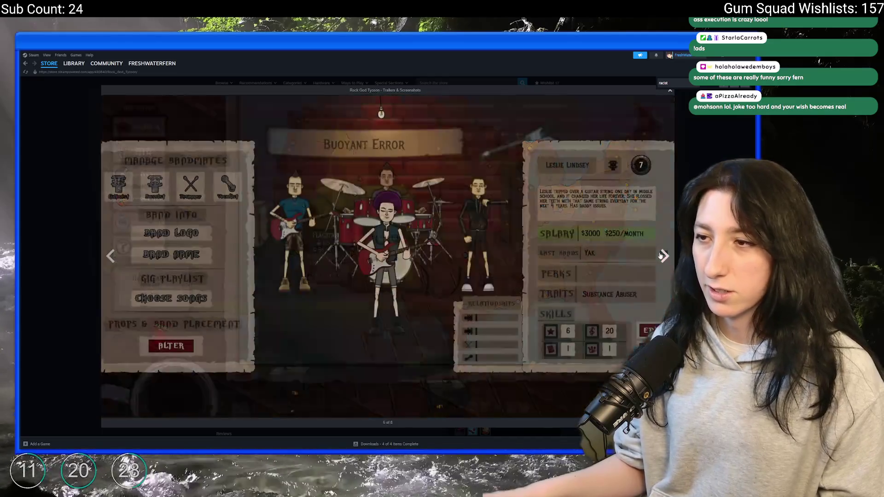
pyautogui.click(662, 255)
pyautogui.click(662, 256)
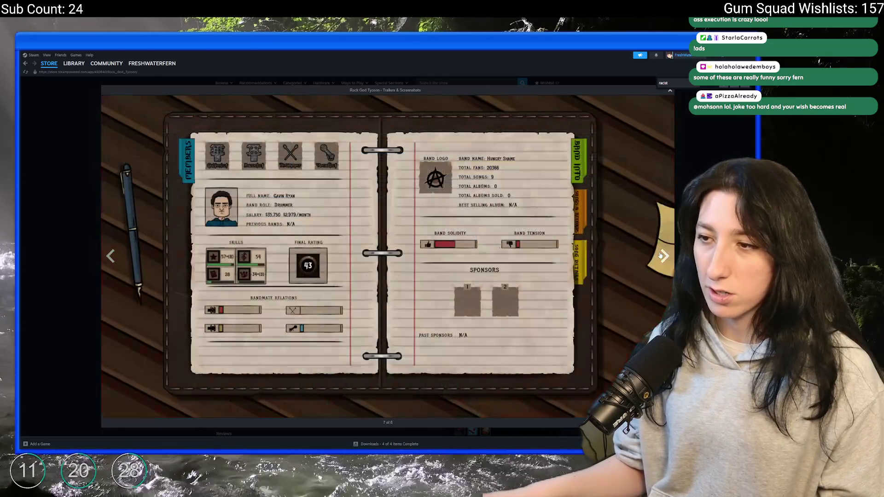
pyautogui.click(663, 255)
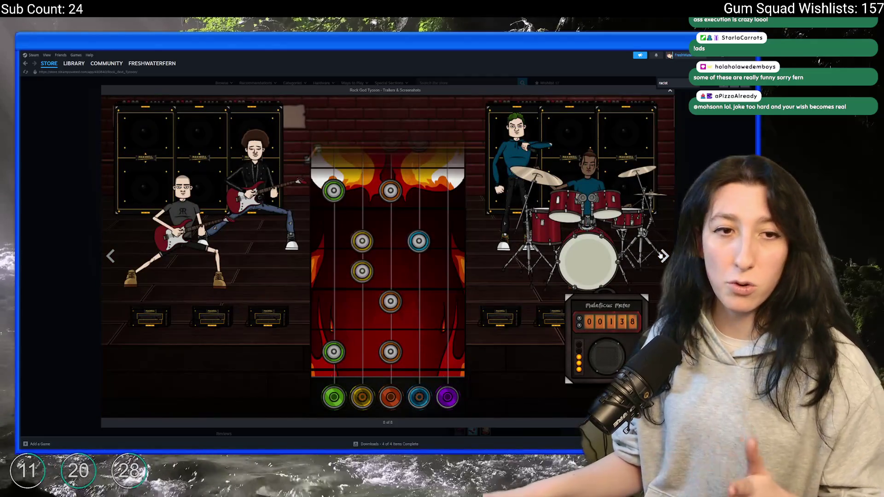
pyautogui.click(660, 254)
pyautogui.click(661, 254)
pyautogui.click(661, 254)
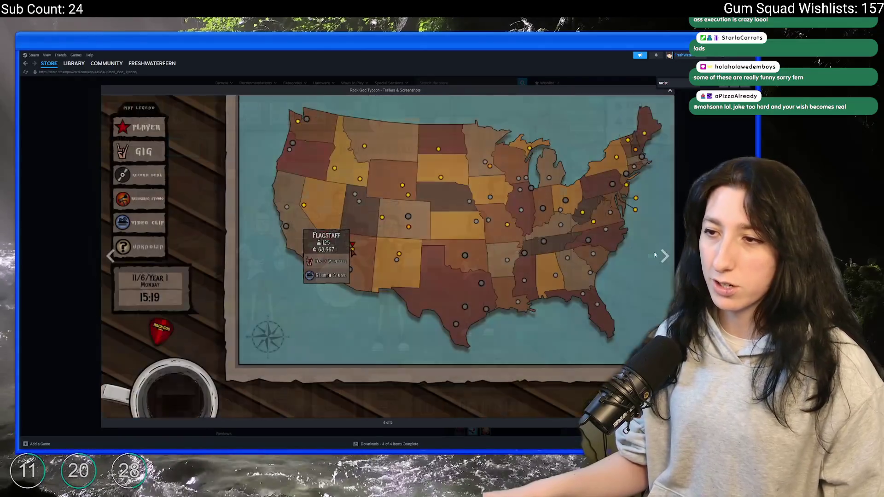
pyautogui.click(661, 254)
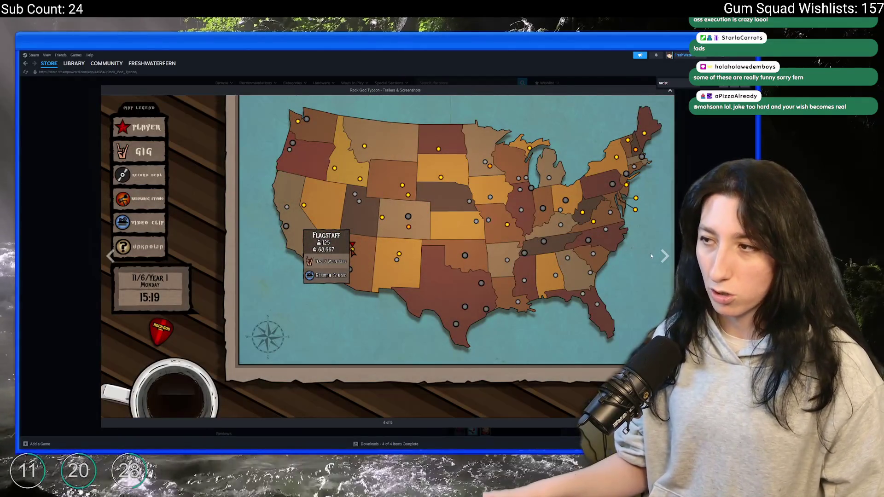
pyautogui.press('Right')
pyautogui.press('Right')
pyautogui.press('Escape')
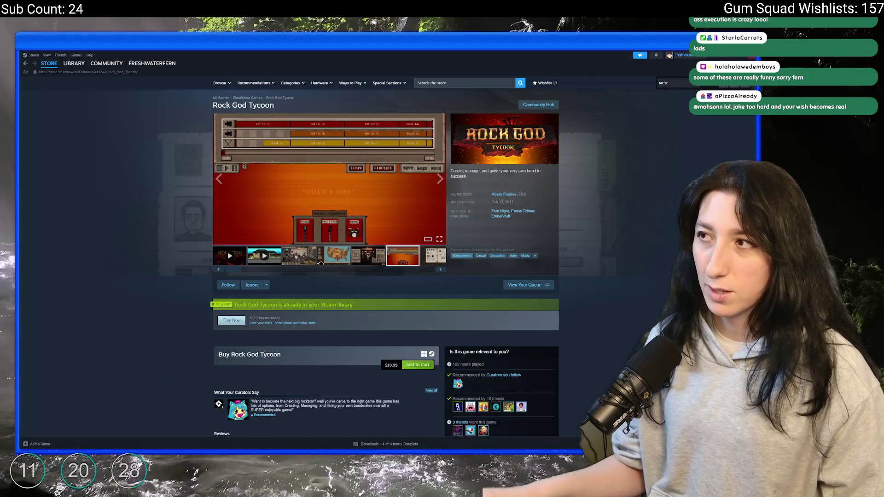
pyautogui.hotkey('alt', 'Tab')
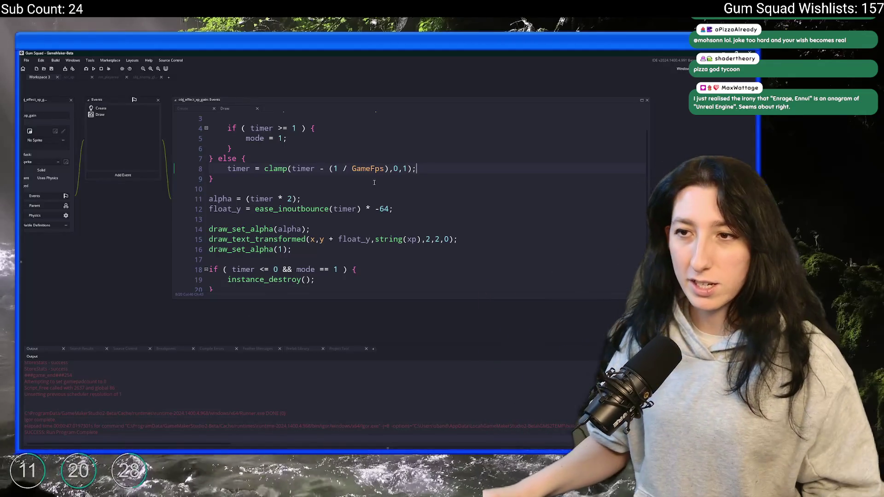
# Copy ease_outquad from scr_easing and paste it over ease_inoutbounce on line 12.
pyautogui.press('Up')
pyautogui.press('Up')
pyautogui.press('Up')
pyautogui.middleClick(331, 228)
pyautogui.scroll(-4, 524, 154)
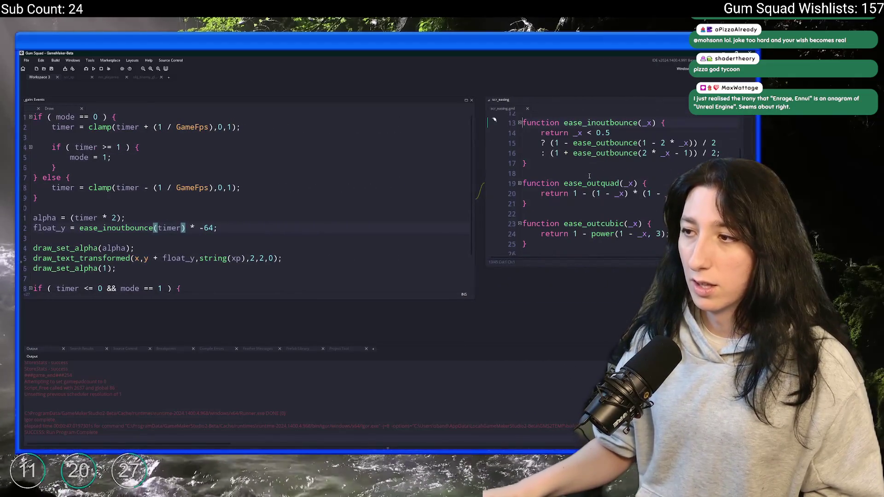
pyautogui.doubleClick(589, 176)
pyautogui.hotkey('ctrl', 'c')
pyautogui.scroll(-2, 598, 184)
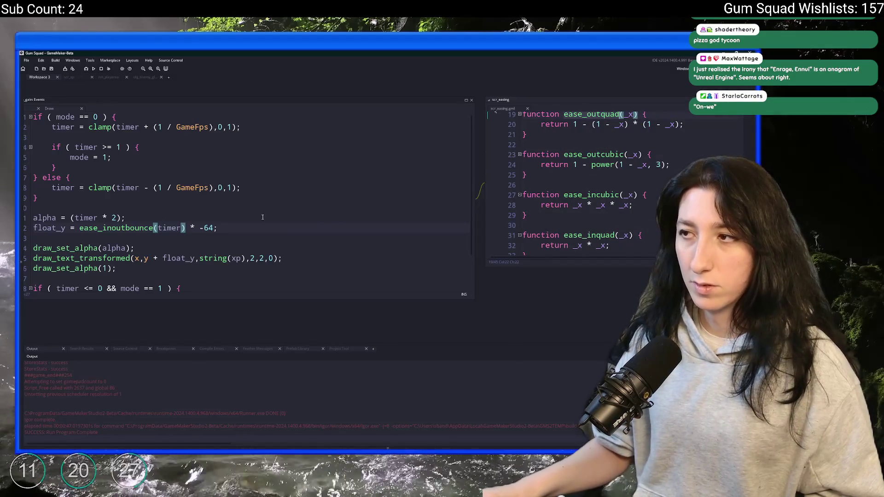
pyautogui.scroll(-5, 598, 184)
pyautogui.click(610, 170)
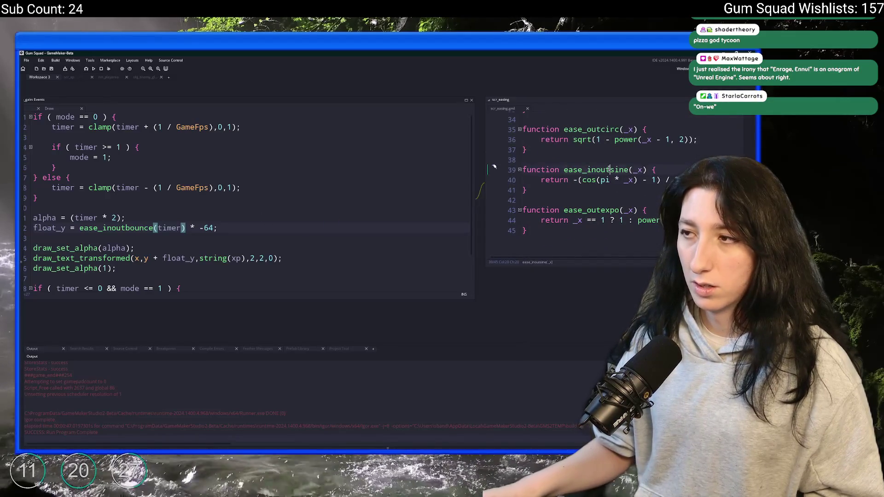
pyautogui.scroll(11, 598, 184)
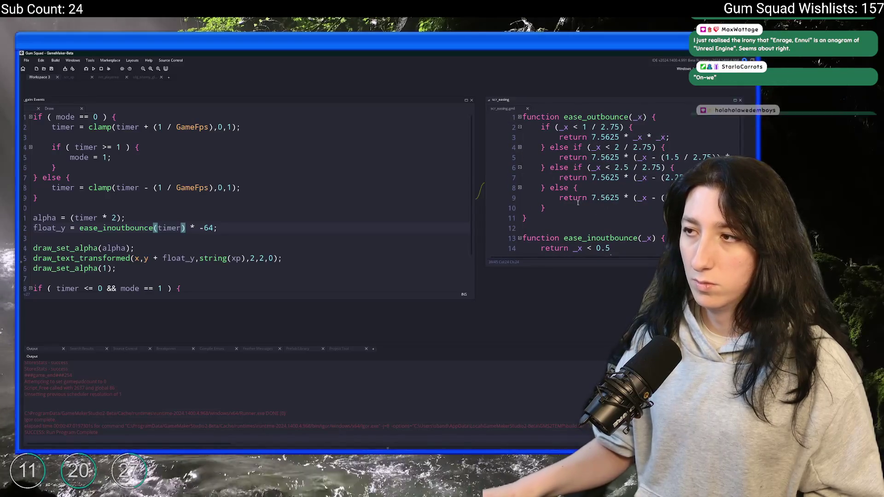
pyautogui.doubleClick(272, 186)
pyautogui.hotkey('ctrl', 'v')
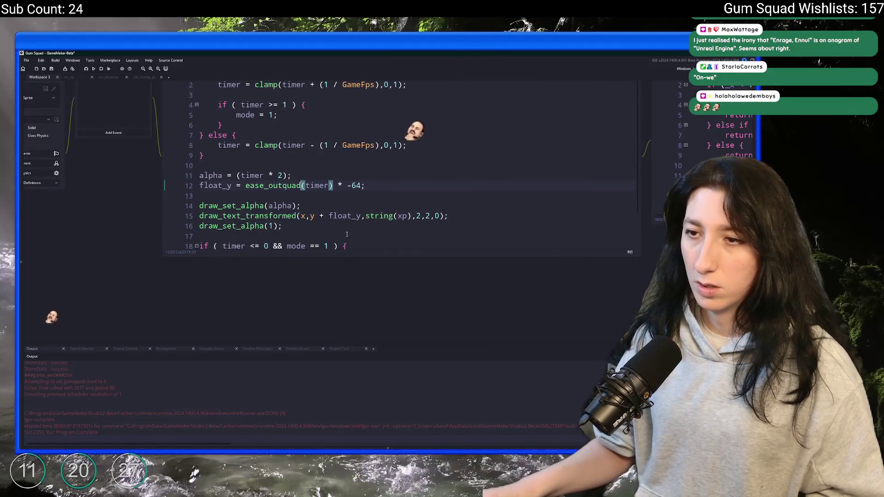
# Run the game to test ease_outquad, then copy the float_y easing line.
pyautogui.click(443, 166)
pyautogui.press('F5')
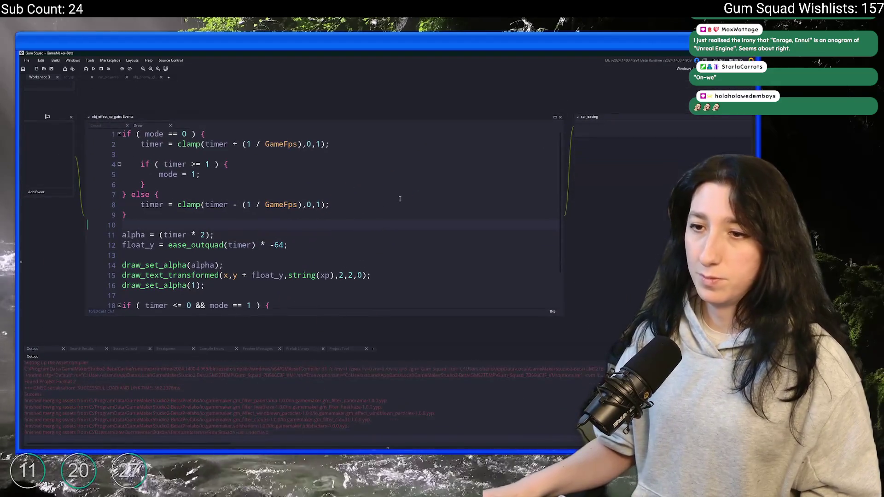
pyautogui.press('Left')
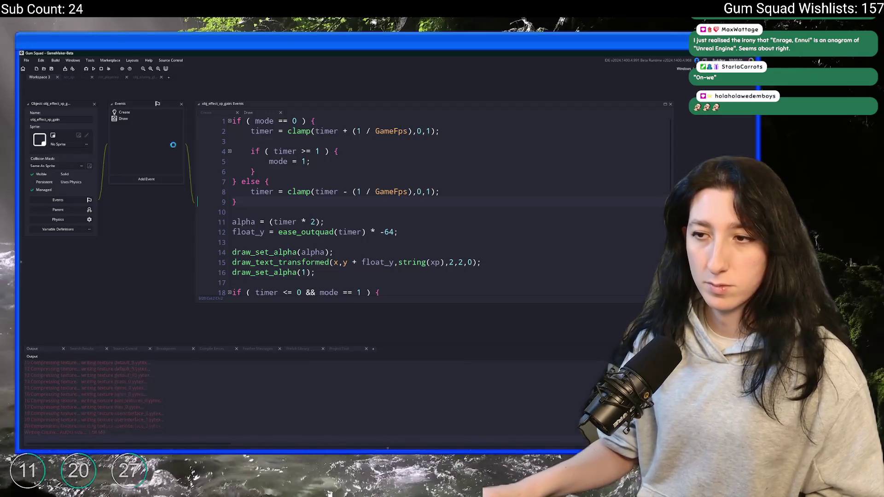
pyautogui.press('Down')
pyautogui.press('Down')
pyautogui.press('Down')
pyautogui.press('End')
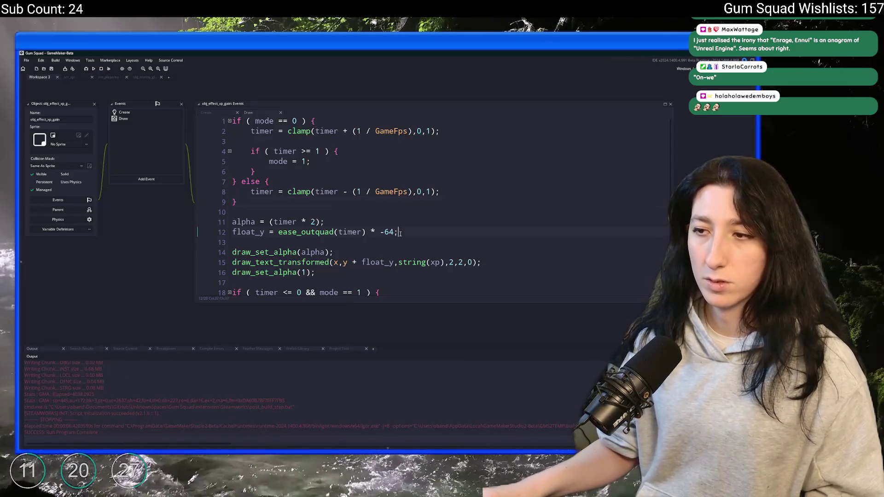
pyautogui.hotkey('shift', 'Home')
pyautogui.hotkey('ctrl', 'c')
# Paste the float_y line into both the rising and else branches and delete the shared original.
pyautogui.click(522, 137)
pyautogui.press('Return')
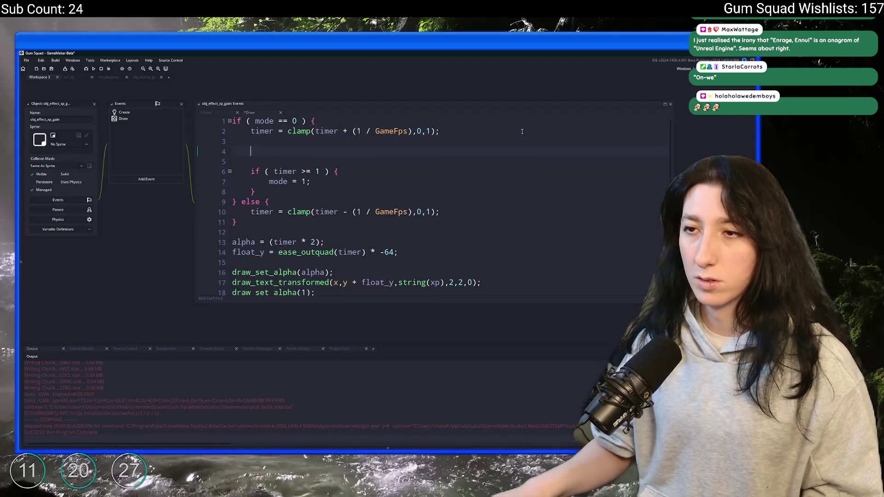
pyautogui.hotkey('ctrl', 'v')
pyautogui.press('Left')
pyautogui.press('Return')
pyautogui.press('Return')
pyautogui.press('Up')
pyautogui.hotkey('ctrl', 'v')
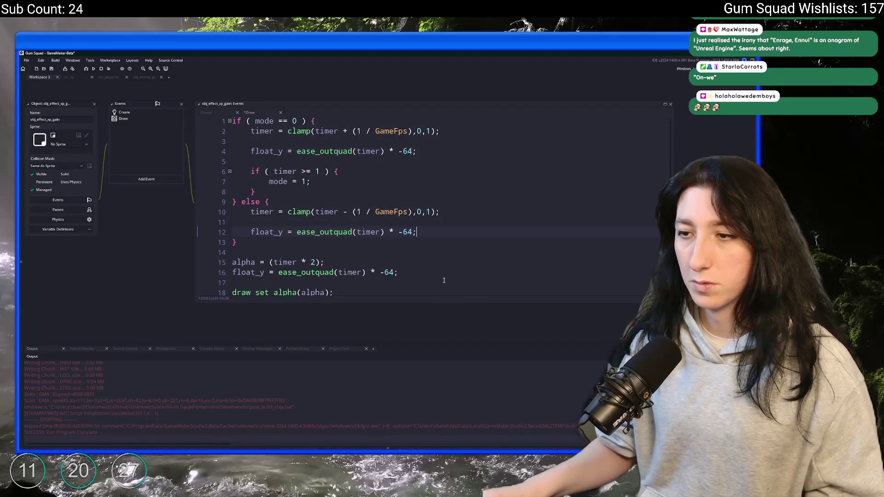
pyautogui.moveTo(443, 274); pyautogui.dragTo(326, 261)
pyautogui.press('BackSpace')
# Change the else-branch call to ease_outexpo(timer) * -64 and run the game again.
pyautogui.click(353, 231)
pyautogui.press('BackSpace')
pyautogui.press('BackSpace')
pyautogui.press('BackSpace')
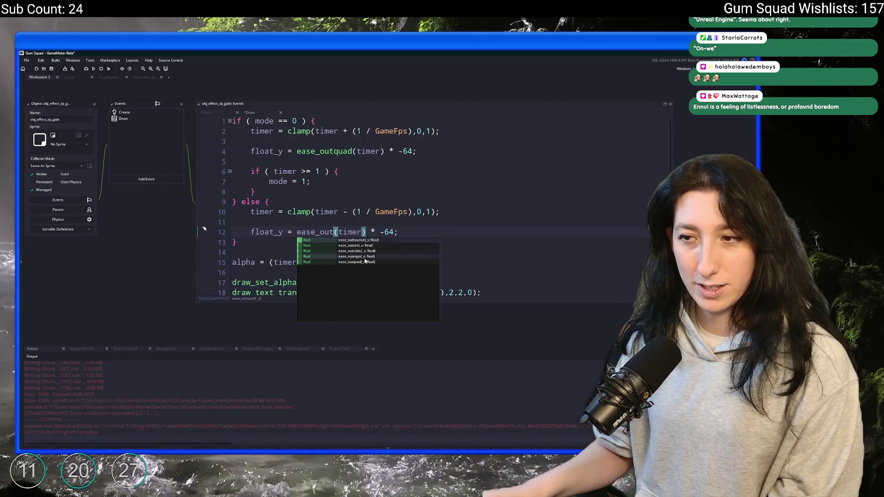
pyautogui.click(364, 257)
pyautogui.click(417, 231)
pyautogui.press('F5')
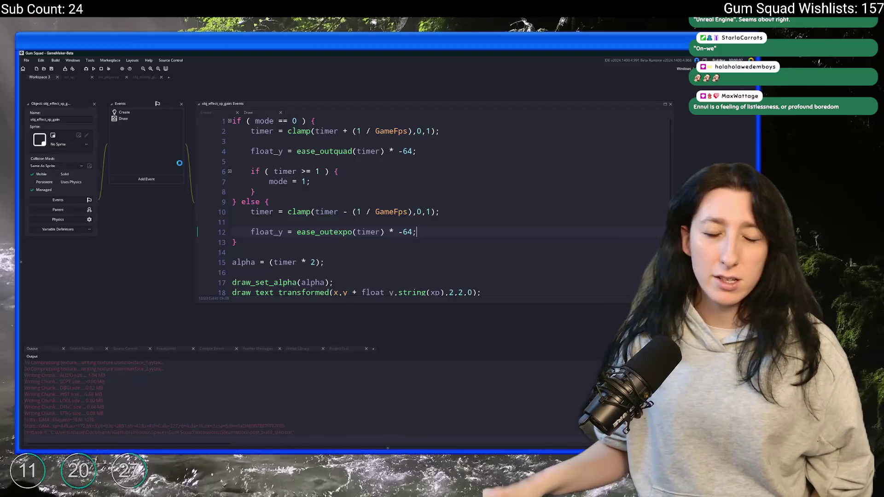
pyautogui.click(255, 120)
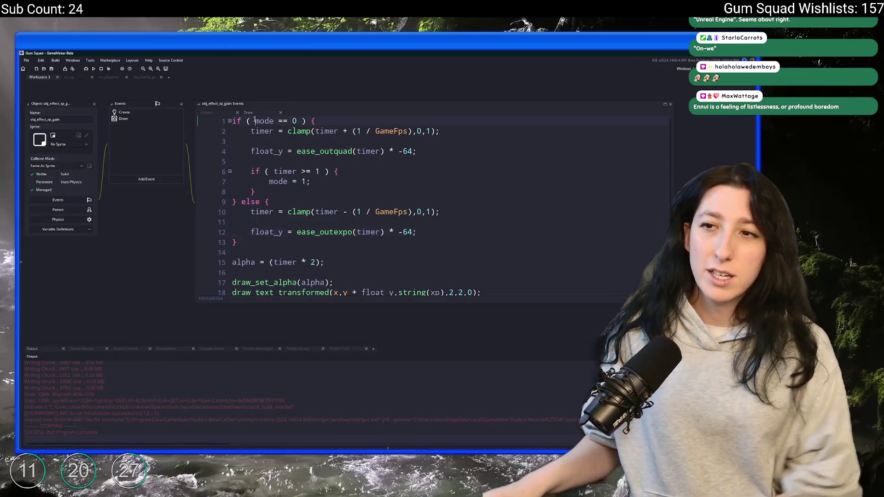
pyautogui.press('Home')
# Add 'if ( live_call() ) { return live_result; }' at the top of the Draw code and save.
pyautogui.press('Return')
pyautogui.press('Return')
pyautogui.press('Up')
pyautogui.press('Up')
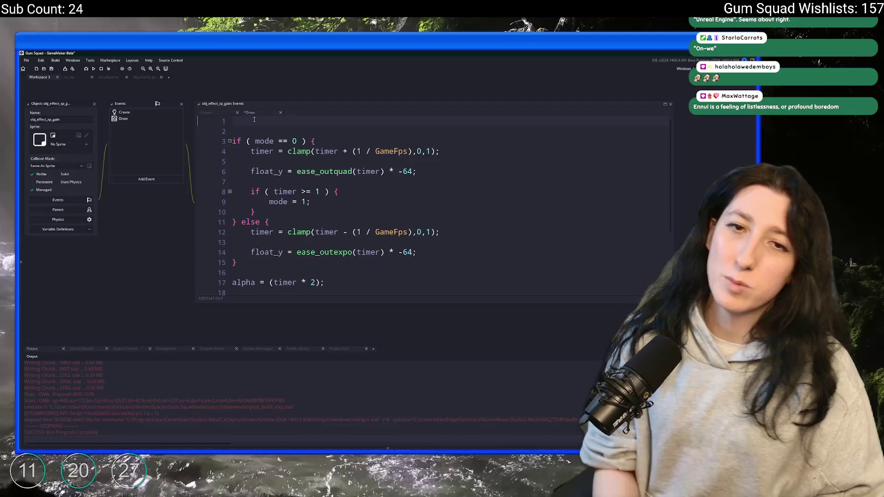
pyautogui.write('if ( live_call() ) { ret')
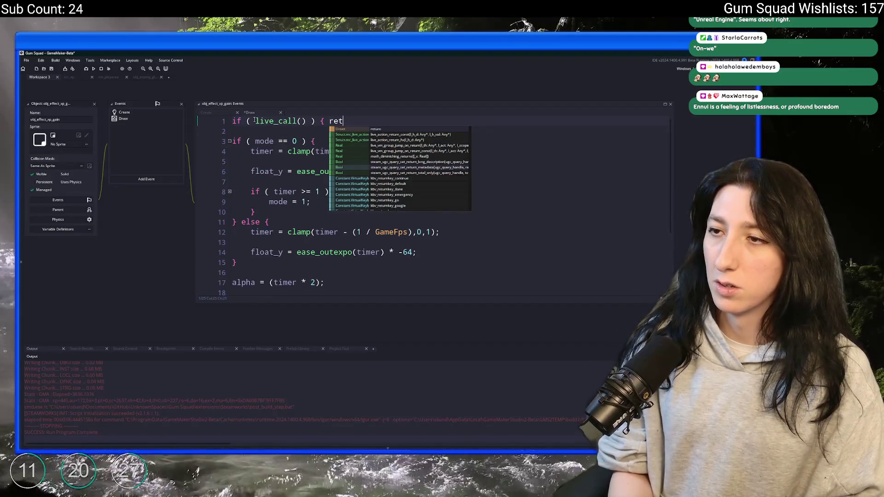
pyautogui.write('urn live_result; }')
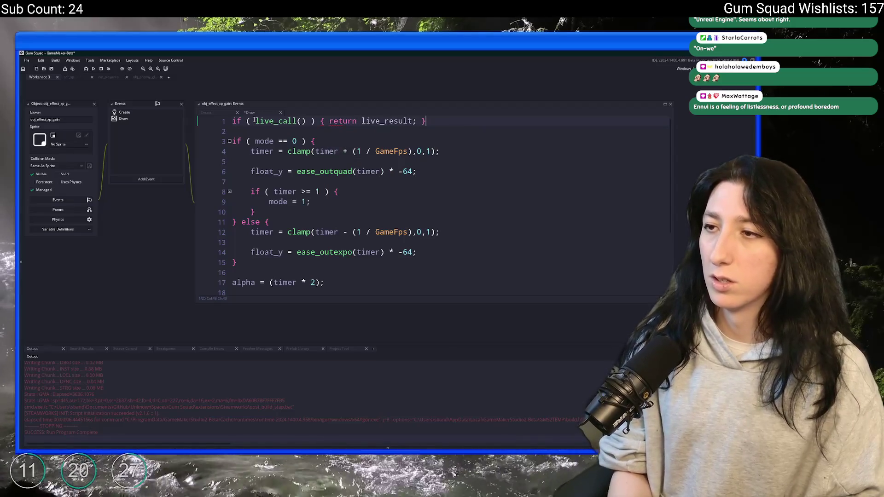
pyautogui.hotkey('ctrl', 's')
# Search the assets for obj_play and open obj_player.
pyautogui.hotkey('ctrl', 't')
pyautogui.write('obj_play')
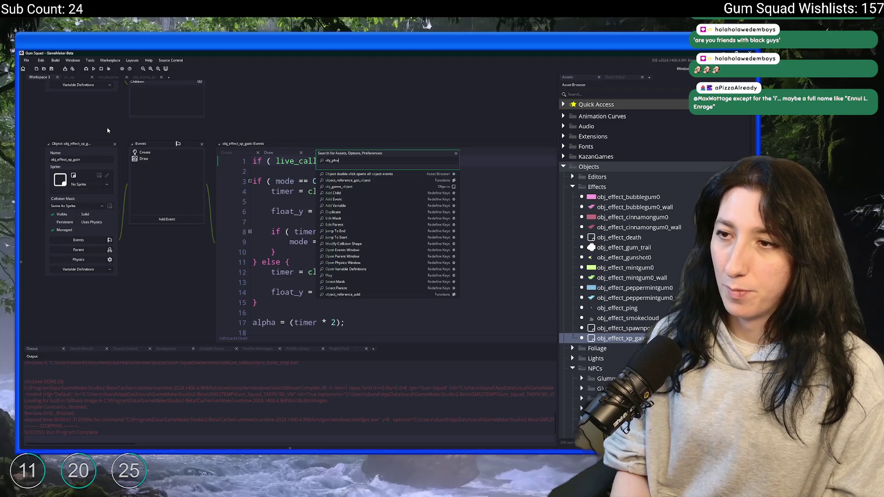
pyautogui.press('Return')
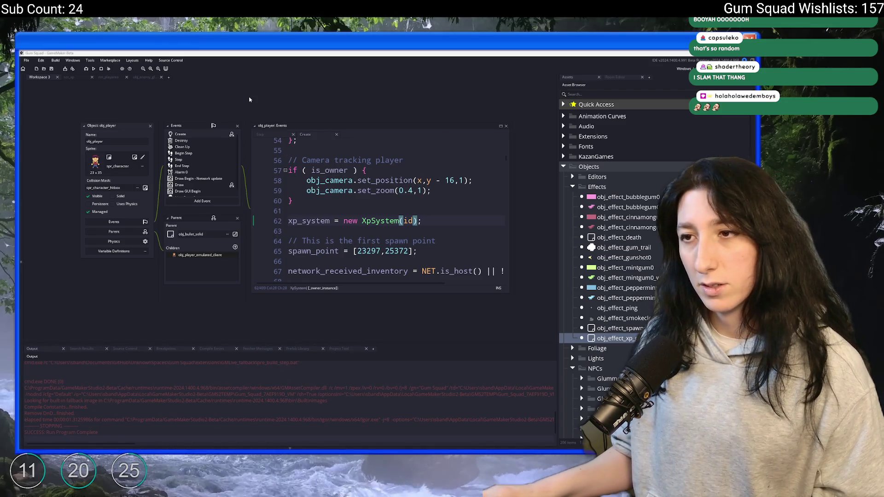
# Rearrange the obj_player editors in the workspace, then reopen Search for Assets.
pyautogui.moveTo(265, 86); pyautogui.dragTo(239, 114)
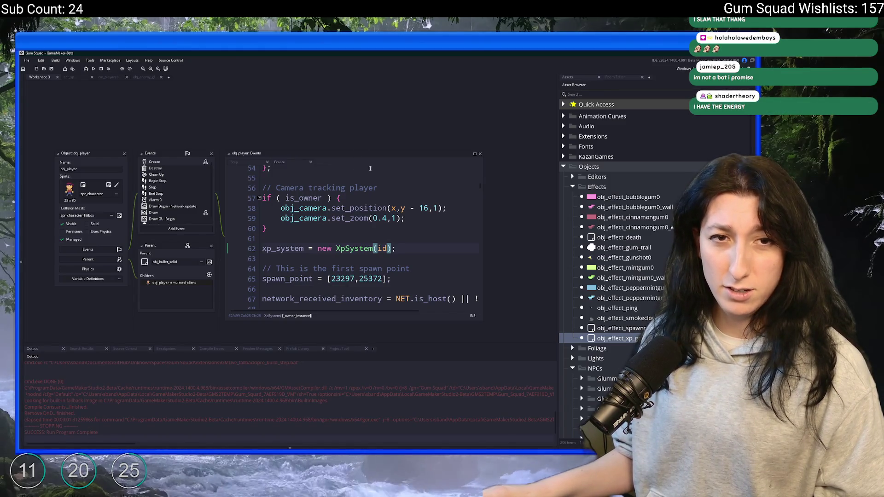
pyautogui.moveTo(303, 137)
pyautogui.mouseDown()
pyautogui.moveTo(336, 124)
pyautogui.moveTo(299, 138)
pyautogui.mouseUp()
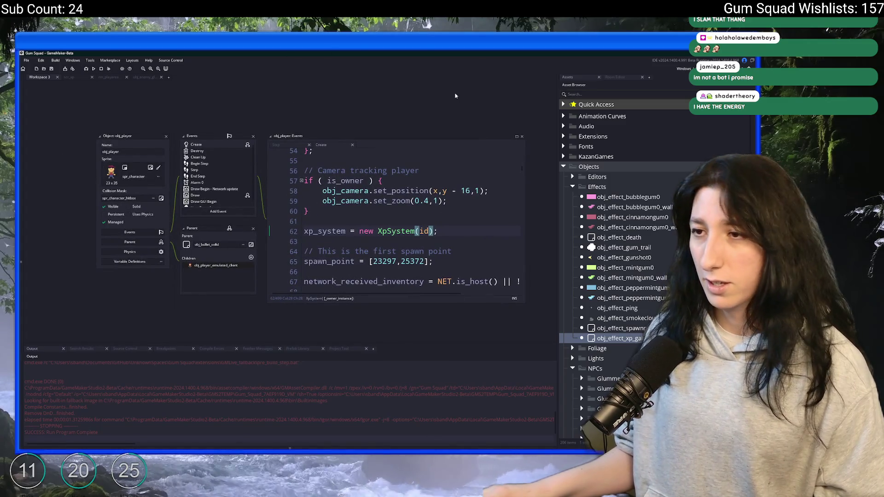
pyautogui.keyDown('ctrl'); pyautogui.scroll(-1, 455, 96); pyautogui.keyUp('ctrl')
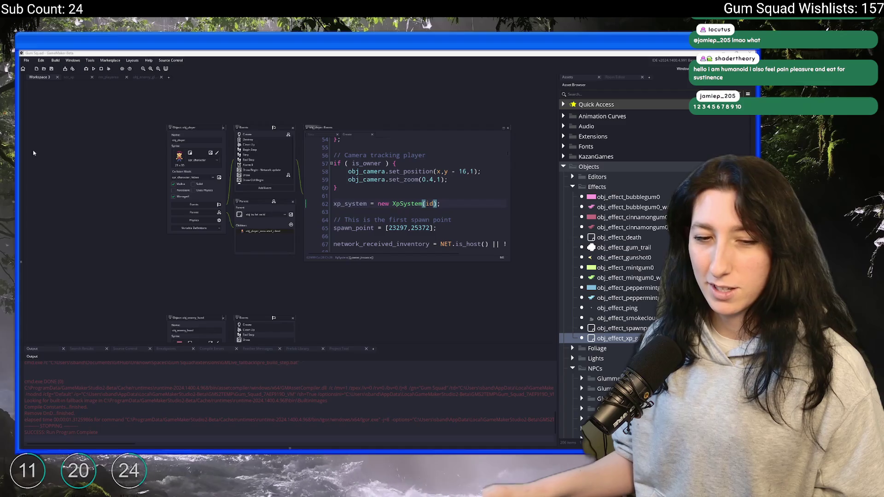
pyautogui.moveTo(339, 88)
pyautogui.mouseDown()
pyautogui.moveTo(308, 81)
pyautogui.moveTo(293, 101)
pyautogui.mouseUp()
pyautogui.hotkey('ctrl', 't')
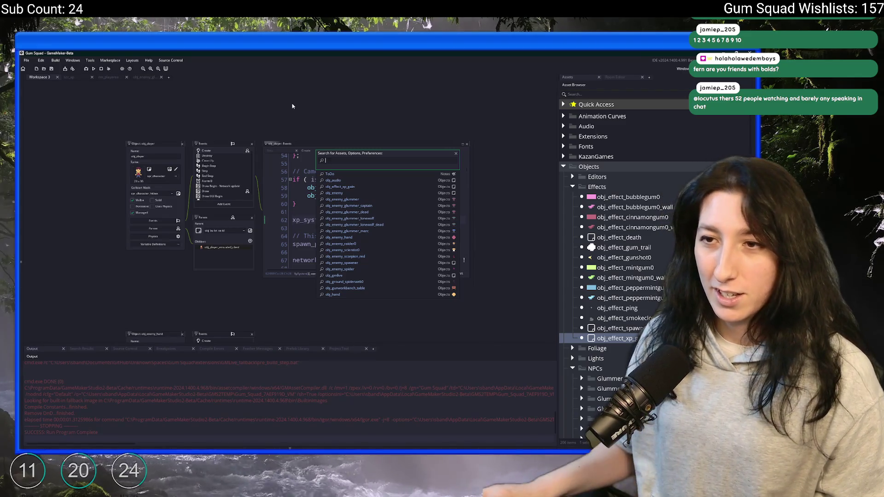
# Move to the top of obj_player's Step event code.
pyautogui.press('Escape')
pyautogui.scroll(5, 292, 106)
pyautogui.click(368, 238)
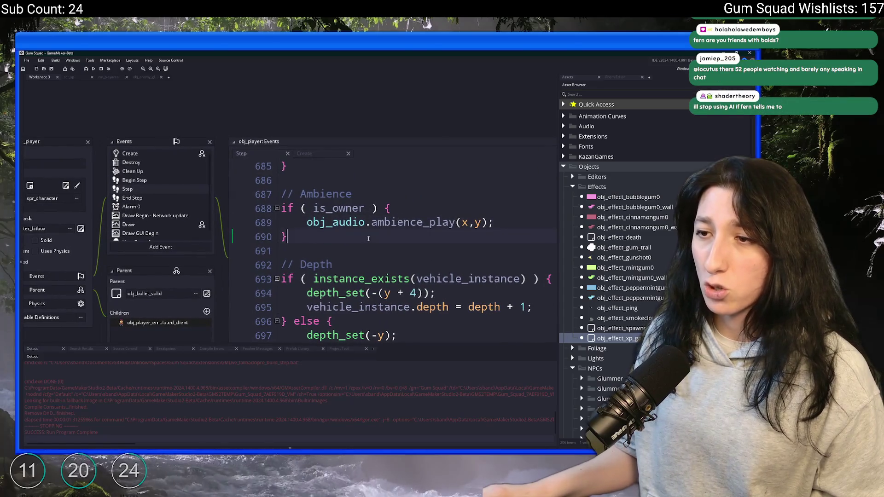
pyautogui.press('Return')
pyautogui.press('BackSpace')
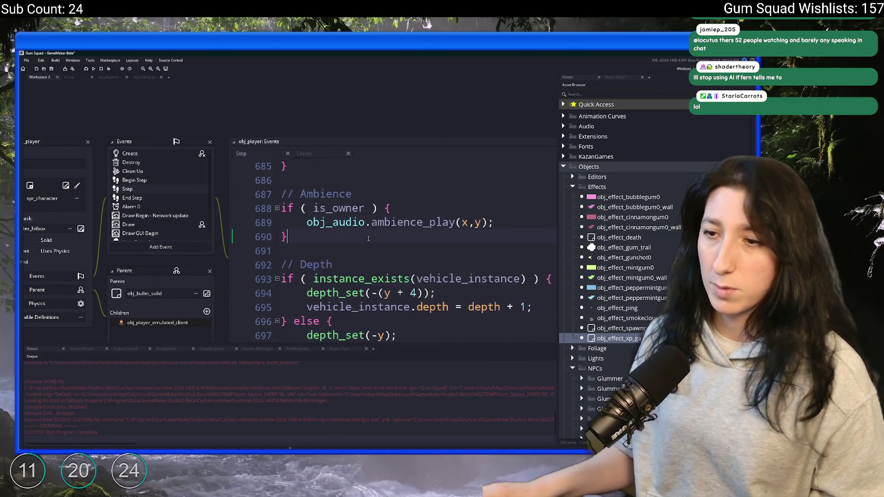
pyautogui.scroll(20, 369, 239)
pyautogui.click(361, 266)
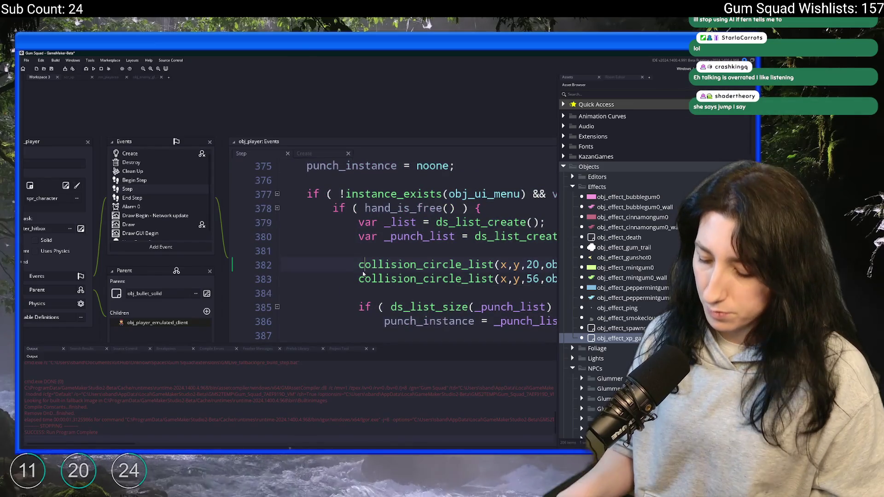
pyautogui.press('pageup')
pyautogui.press('pageup')
pyautogui.press('pageup')
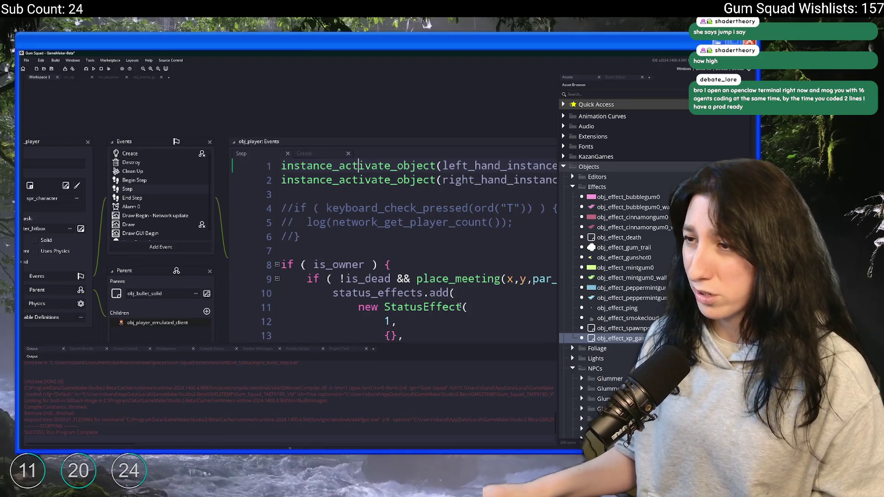
pyautogui.click(416, 278)
# Uncomment the keyboard test, change "T" to "X", remove the player-count log, and begin typing xp.
pyautogui.moveTo(234, 206); pyautogui.dragTo(240, 232)
pyautogui.hotkey('ctrl', 'shift', 'k')
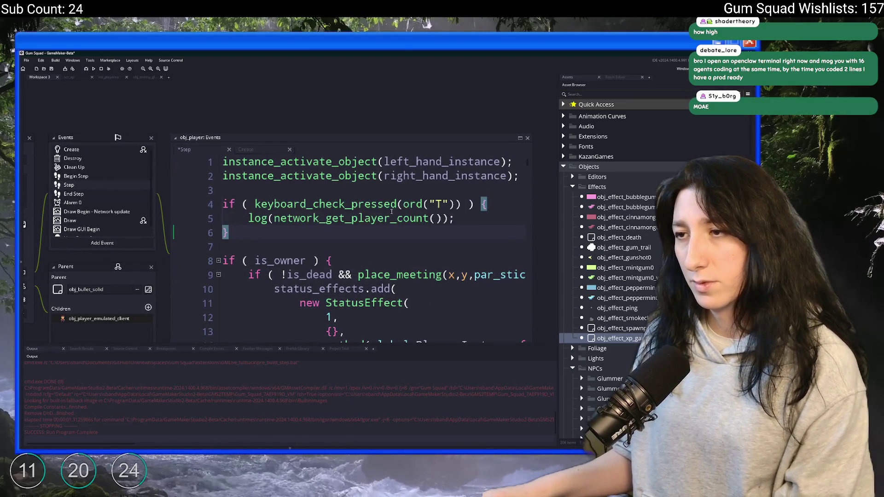
pyautogui.doubleClick(439, 204)
pyautogui.write('X')
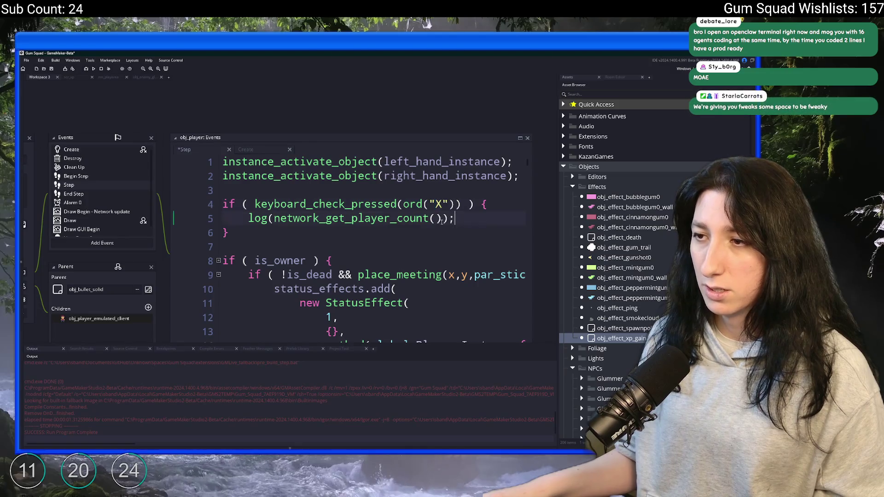
pyautogui.click(261, 218)
pyautogui.tripleClick(261, 218)
pyautogui.press('BackSpace')
pyautogui.press('Escape')
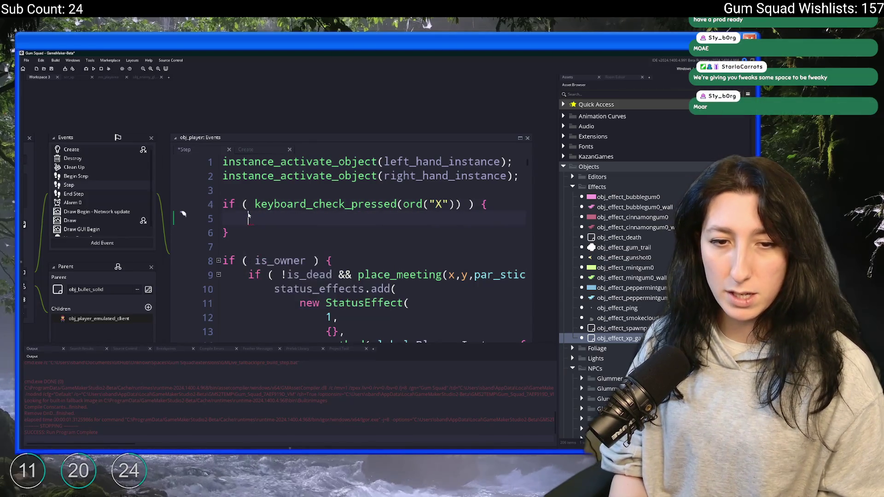
pyautogui.write('xp')
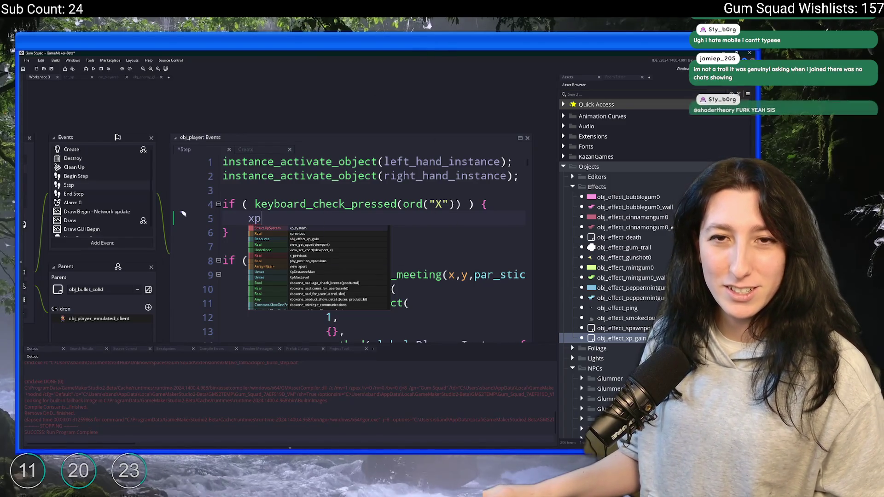
pyautogui.hotkey('alt', 'Tab')
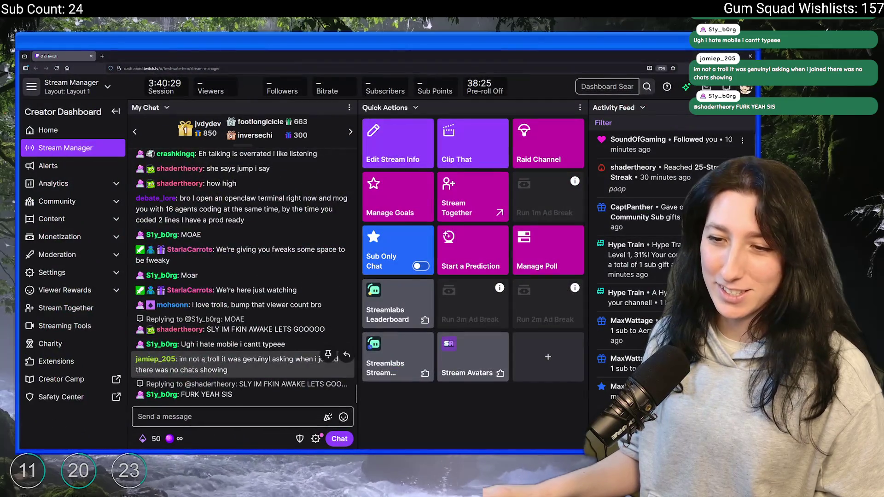
# Scroll Twitch's My Chat panel to the latest messages and return to GameMaker.
pyautogui.scroll(10, 248, 307)
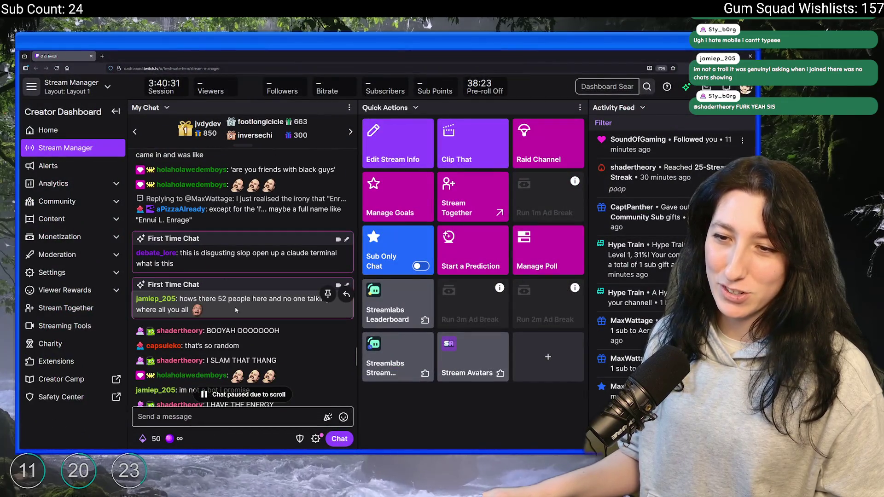
pyautogui.scroll(-5, 275, 303)
pyautogui.scroll(-10, 276, 298)
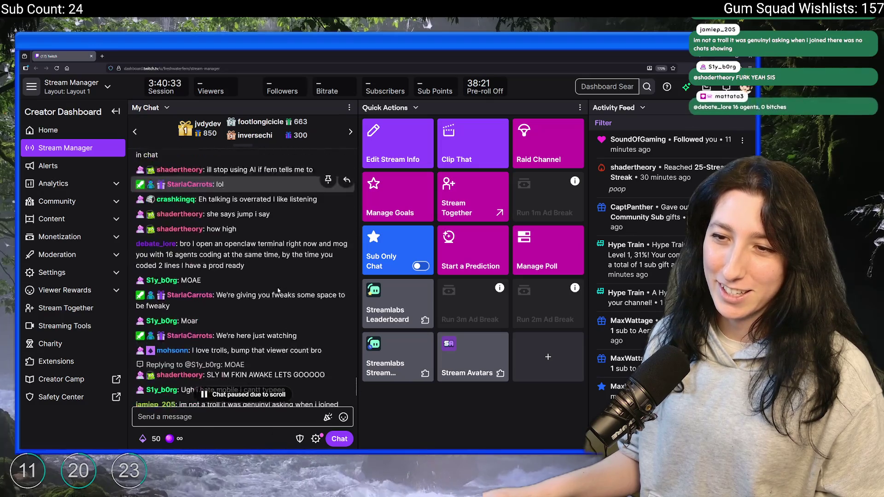
pyautogui.hotkey('alt', 'Tab')
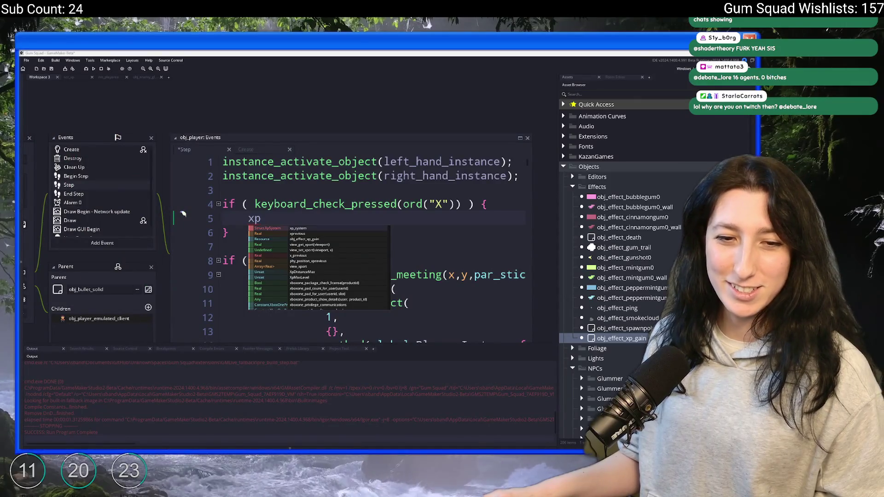
# Make line 5 call xp_system.gain(irandom(20)); then save and run the game.
pyautogui.click(313, 217)
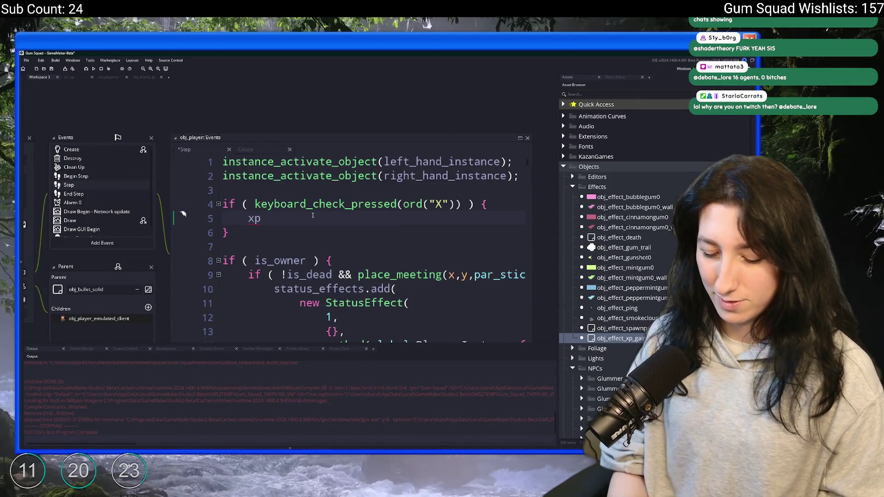
pyautogui.write('_system.')
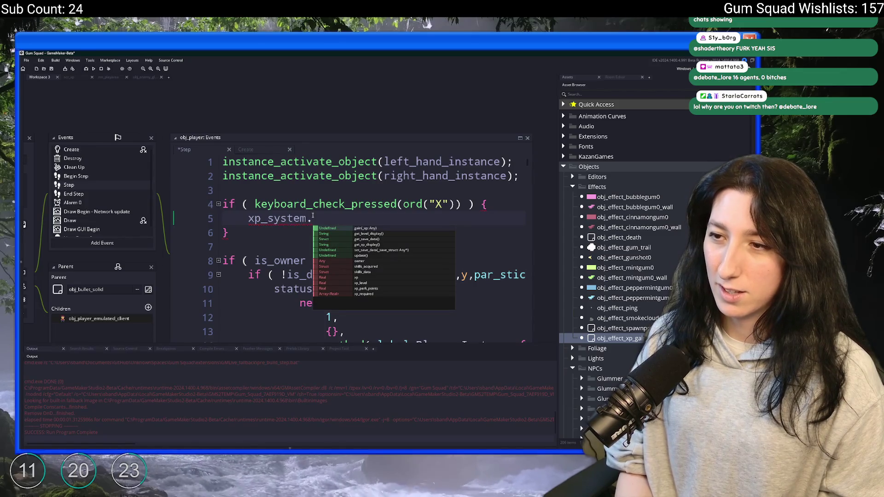
pyautogui.click(382, 229)
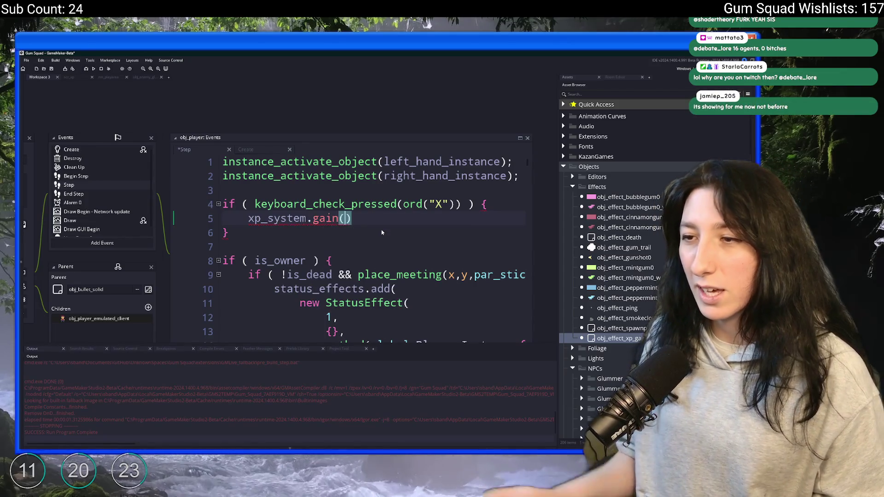
pyautogui.write('10')
pyautogui.press('BackSpace')
pyautogui.write('irandom')
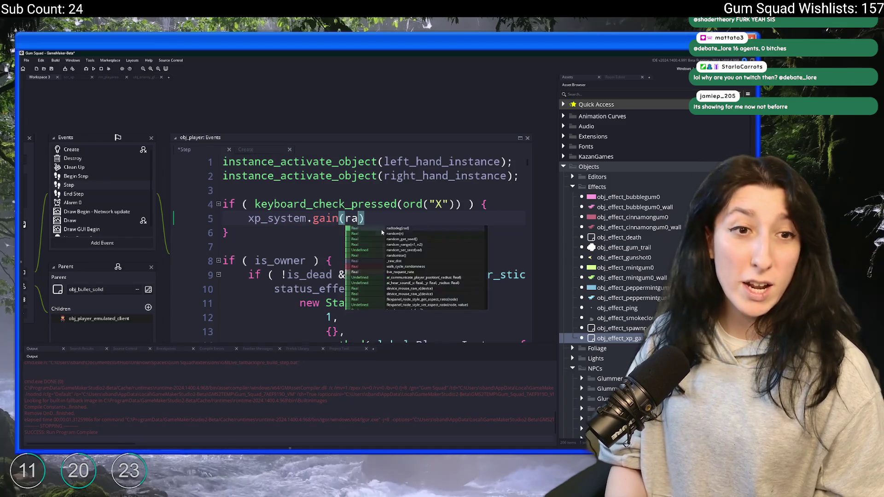
pyautogui.write('(1')
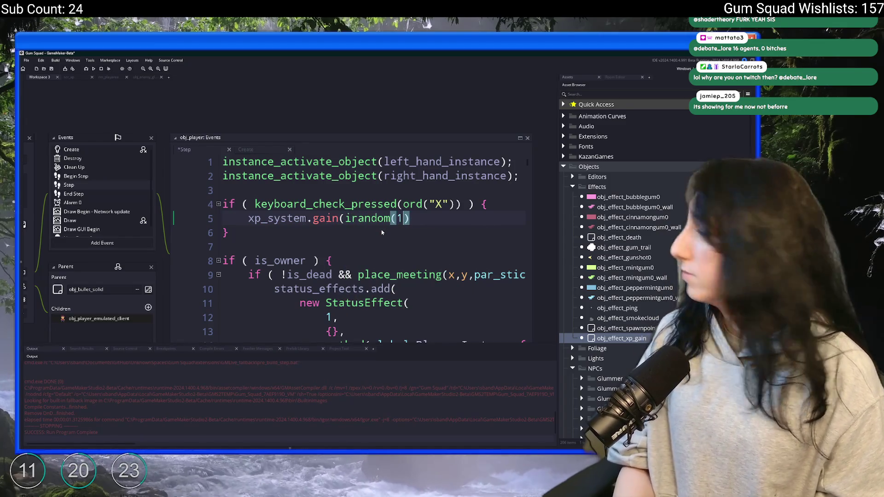
pyautogui.press('BackSpace')
pyautogui.write('20')
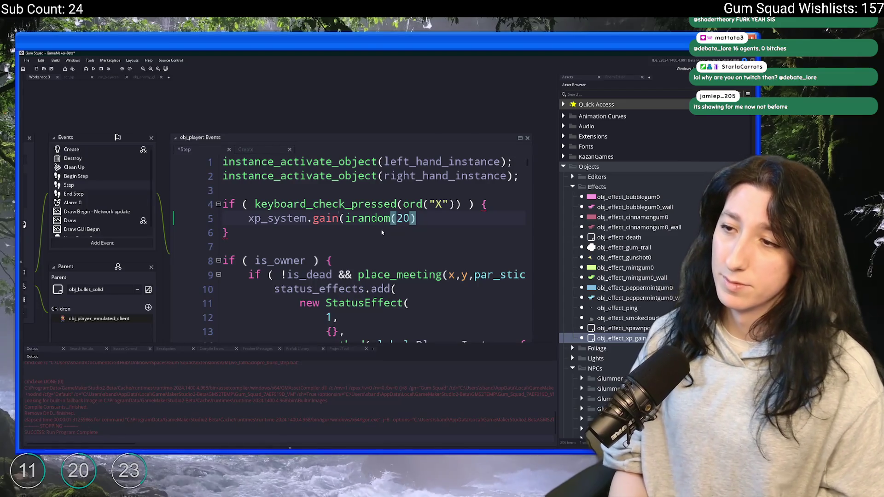
pyautogui.write('));')
pyautogui.hotkey('ctrl', 's')
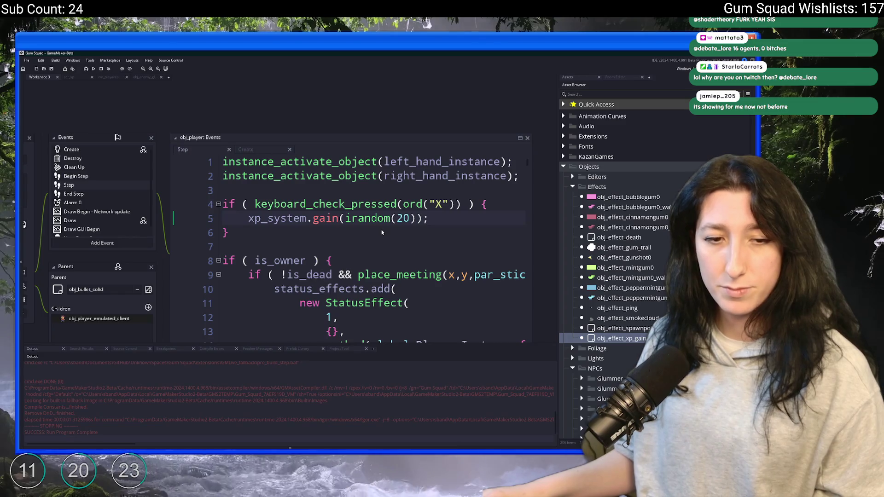
pyautogui.press('F5')
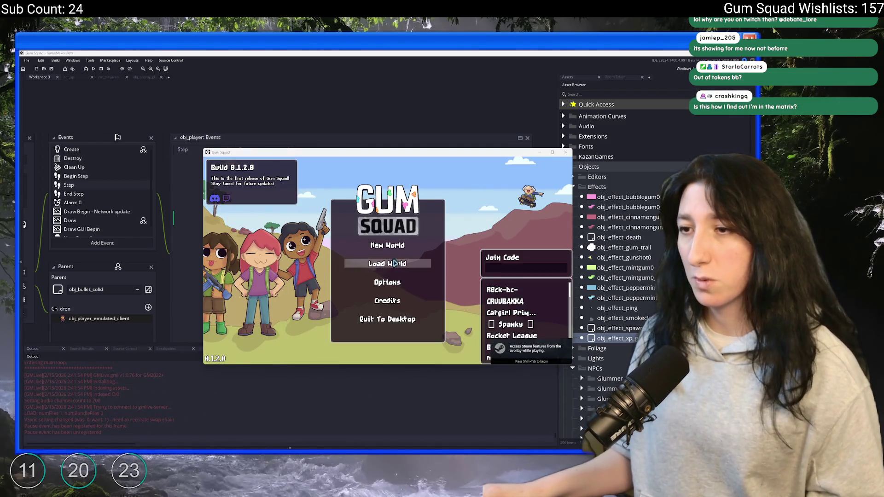
# Create a new world lobby in Gum Squad, then switch to the Gum Squad website.
pyautogui.click(387, 245)
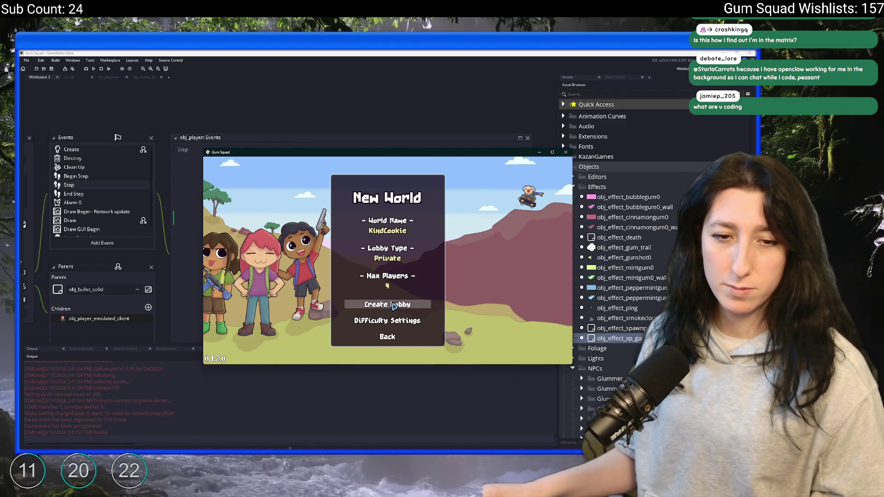
pyautogui.click(394, 305)
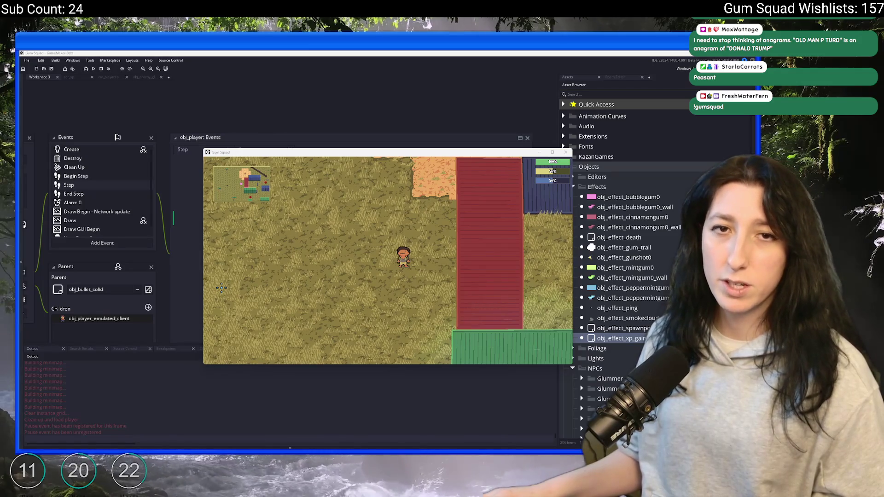
pyautogui.hotkey('alt', 'Tab')
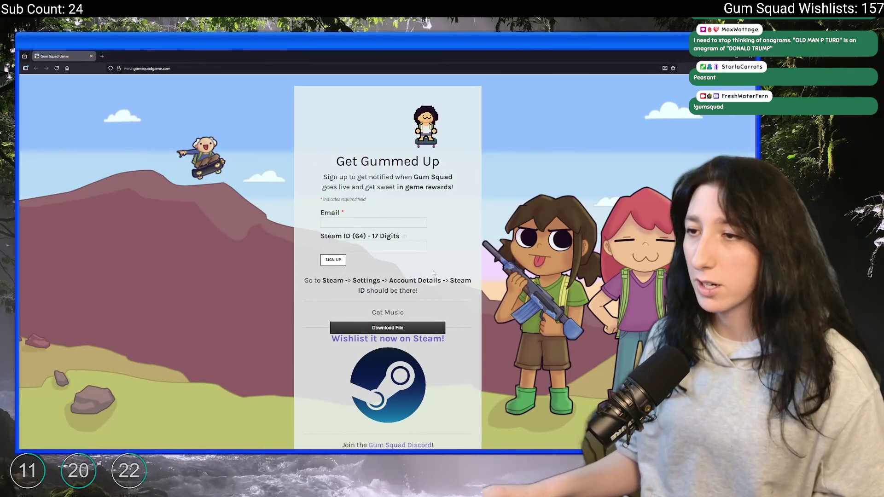
# Open Gum Squad's Steam store page and page through its screenshots in the full-size viewer.
pyautogui.scroll(-2, 394, 258)
pyautogui.click(395, 336)
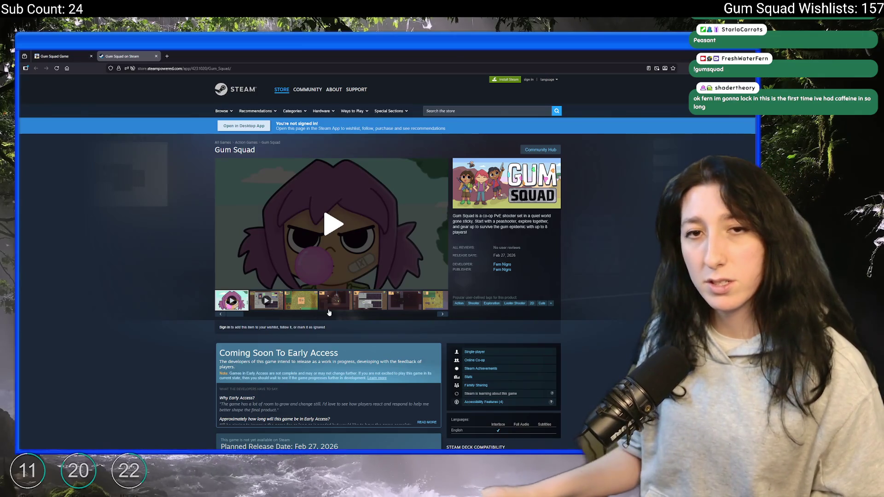
pyautogui.click(320, 302)
pyautogui.click(307, 301)
pyautogui.click(333, 248)
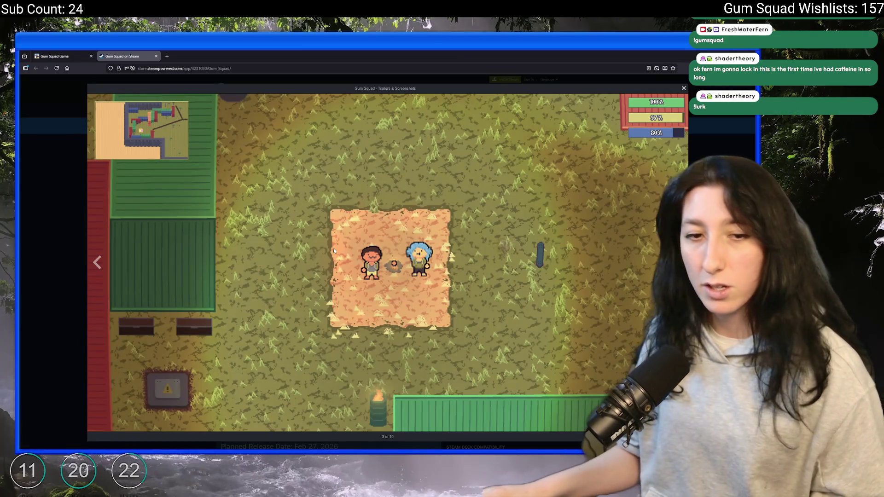
pyautogui.press('Right')
pyautogui.press('Right')
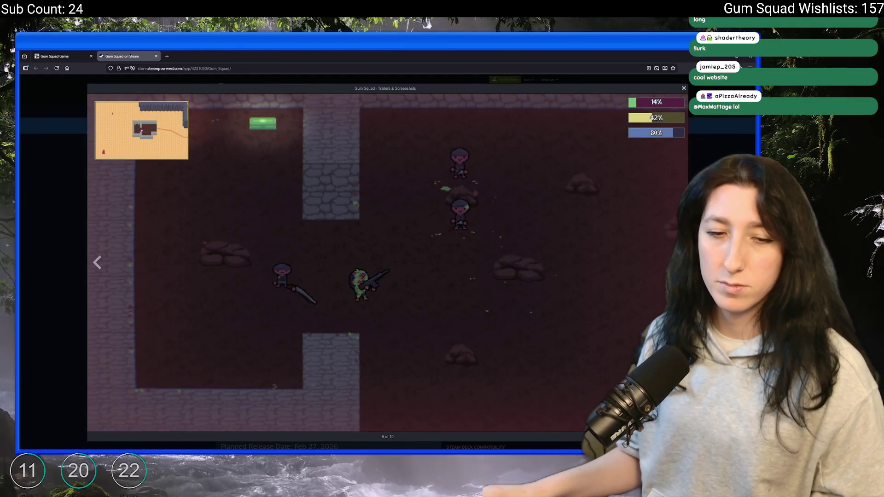
pyautogui.press('Right')
pyautogui.press('Right')
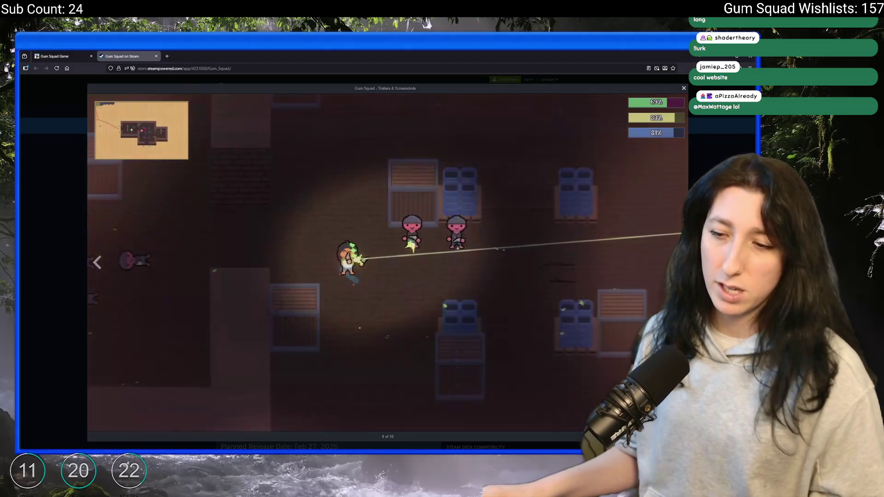
pyautogui.press('Right')
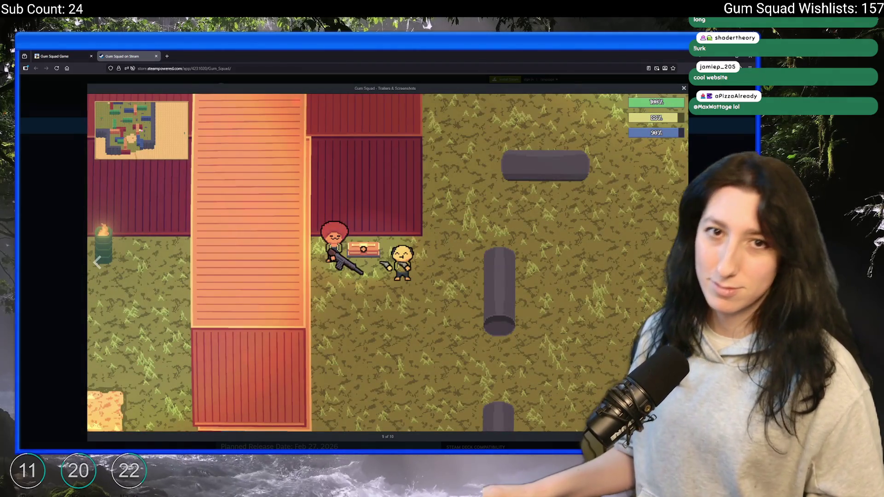
pyautogui.press('Right')
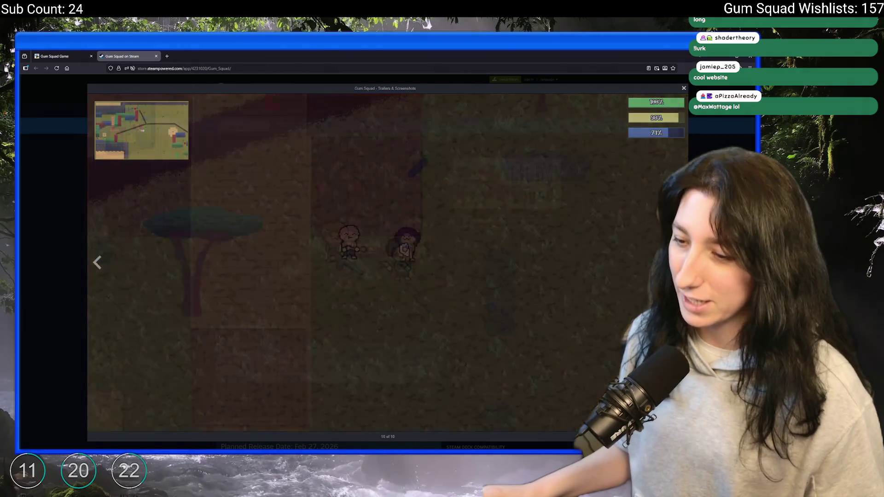
pyautogui.press('Escape')
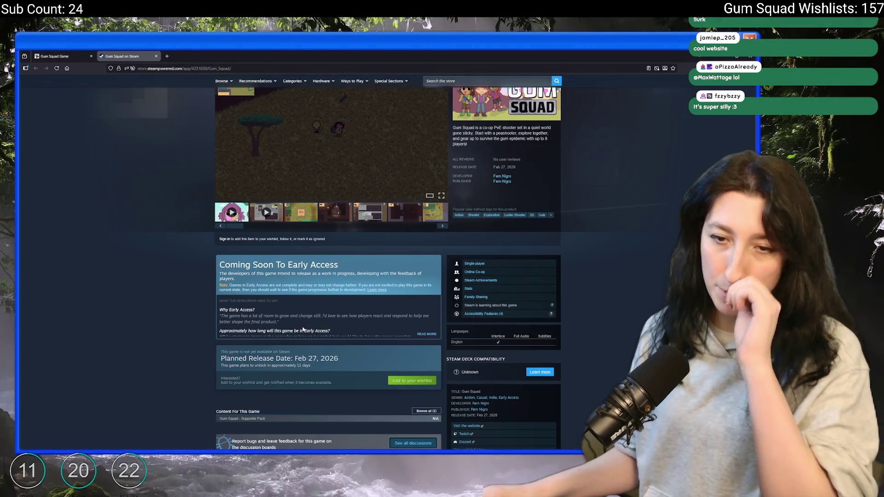
# Return to the running test build and enlarge its window.
pyautogui.scroll(3, 59, 234)
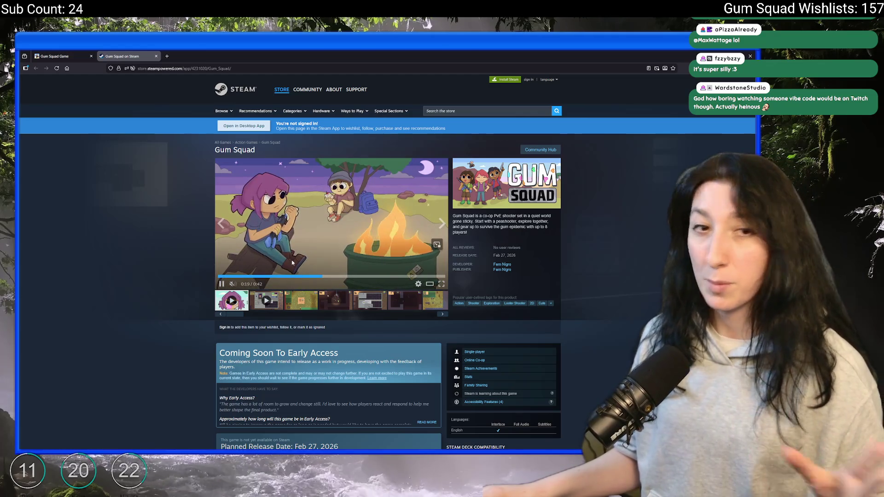
pyautogui.hotkey('ctrl', 'Tab')
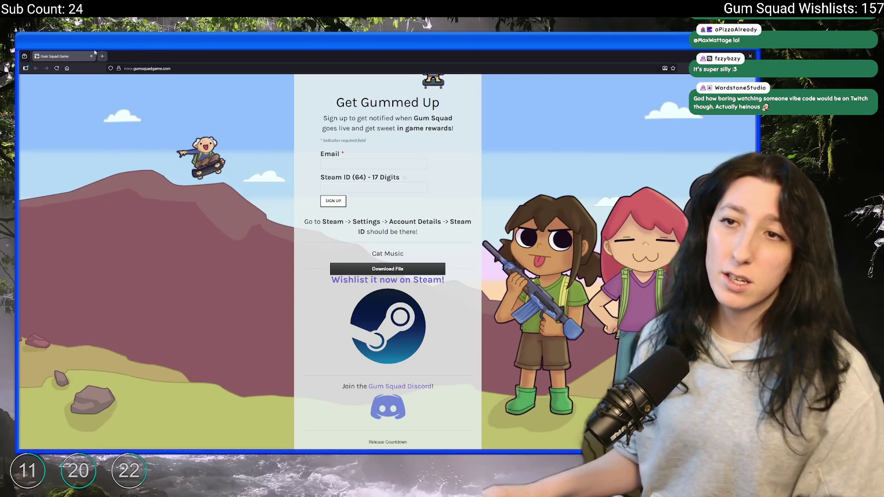
pyautogui.hotkey('alt', 'Tab')
pyautogui.doubleClick(427, 153)
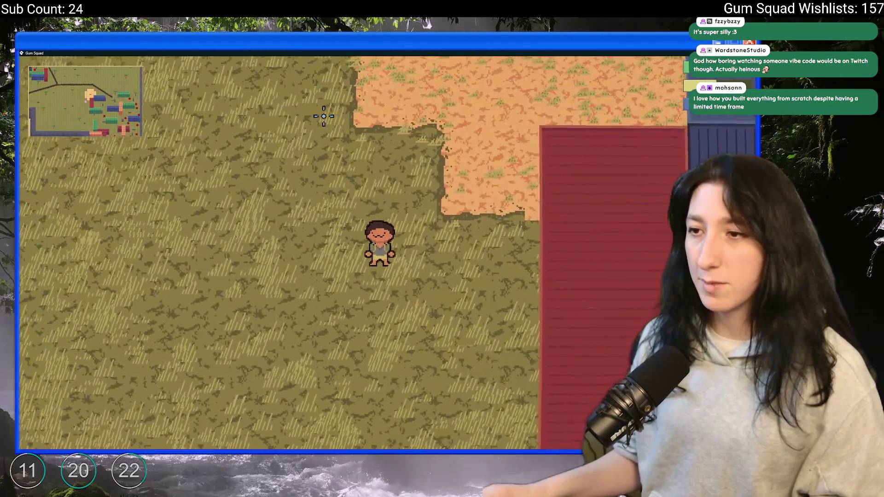
# Move the game window lower and press X in Gum Squad to pop a floating 12.
pyautogui.moveTo(339, 55)
pyautogui.mouseDown()
pyautogui.moveTo(343, 337)
pyautogui.moveTo(340, 55)
pyautogui.moveTo(393, 388)
pyautogui.moveTo(400, 219)
pyautogui.mouseUp()
pyautogui.click(426, 197)
pyautogui.hotkey('alt', 'Tab')
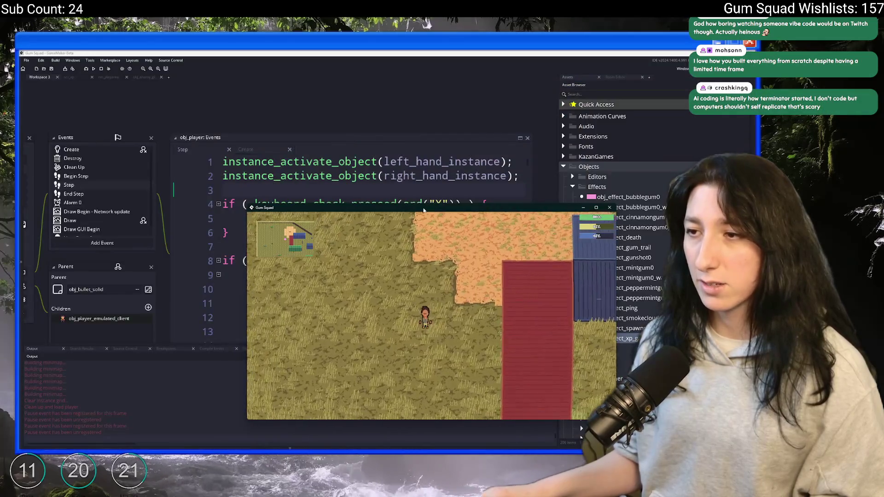
pyautogui.press('x')
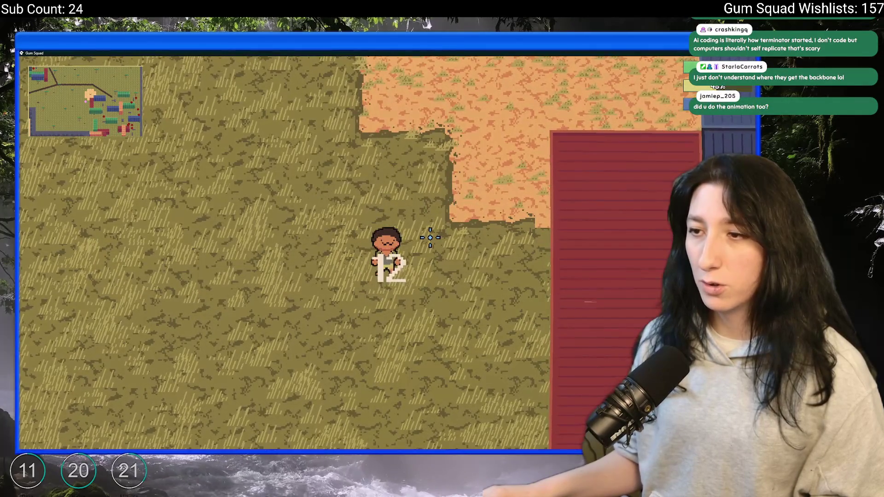
# Shrink the game window and return to GameMaker's xp popup Draw code.
pyautogui.moveTo(317, 53); pyautogui.dragTo(317, 141)
pyautogui.hotkey('alt', 'Tab')
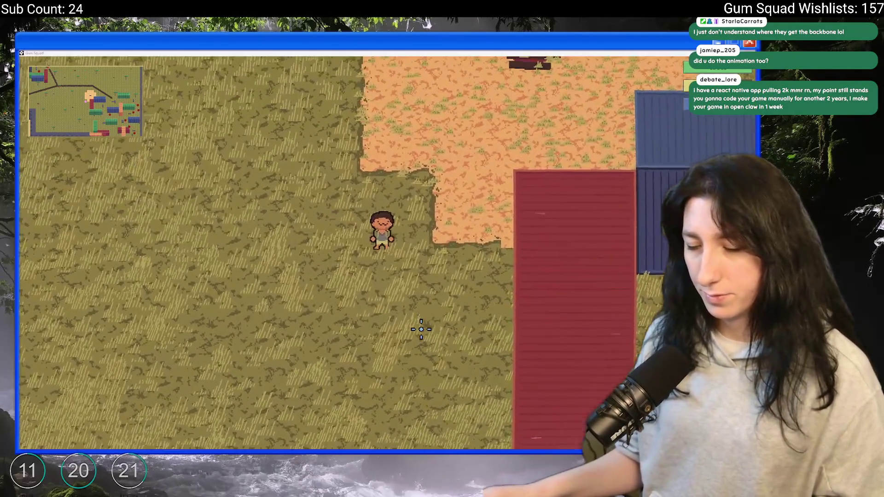
pyautogui.hotkey('alt', 'Tab')
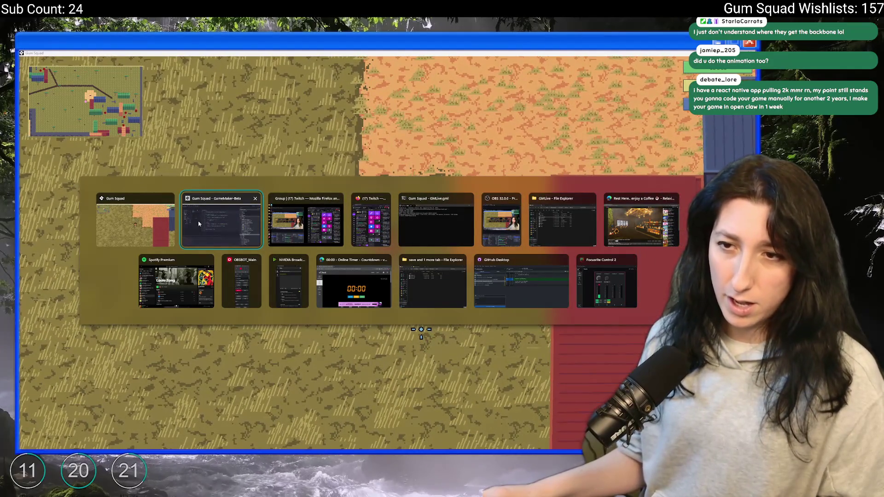
pyautogui.click(201, 223)
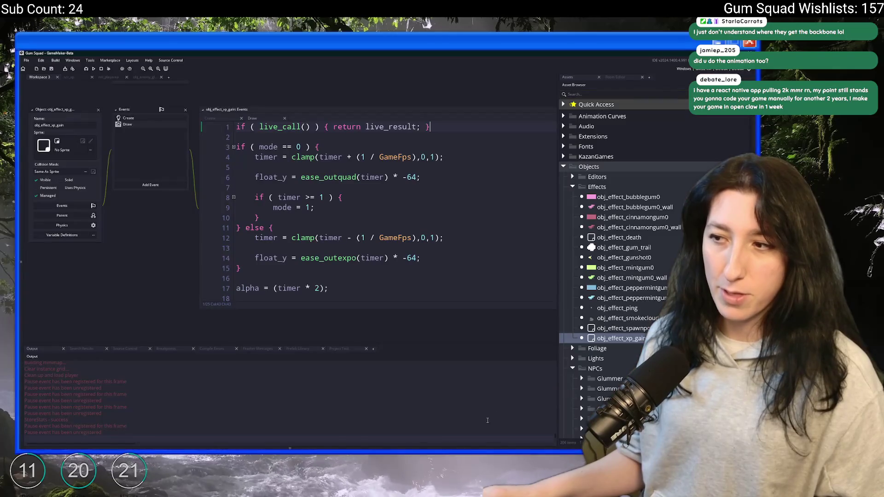
# Launch Steam and open the Gum Squad store page from the developer's game list.
pyautogui.press('super')
pyautogui.write('steam')
pyautogui.press('Return')
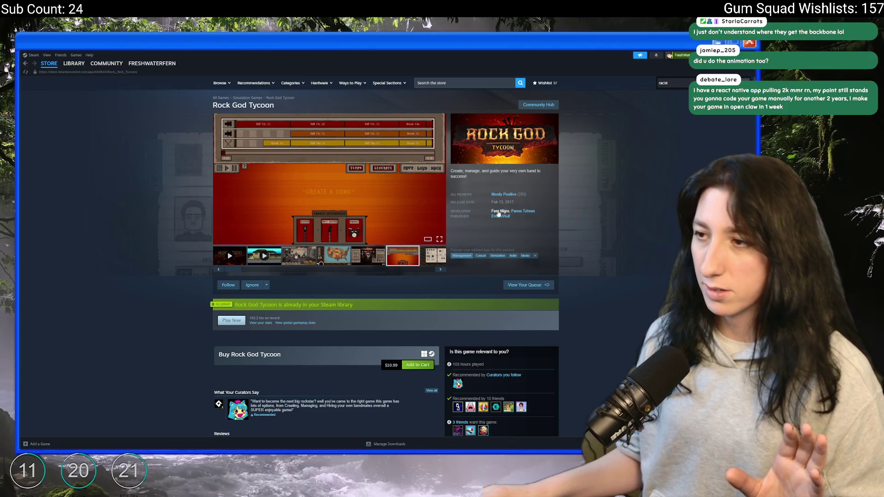
pyautogui.click(499, 213)
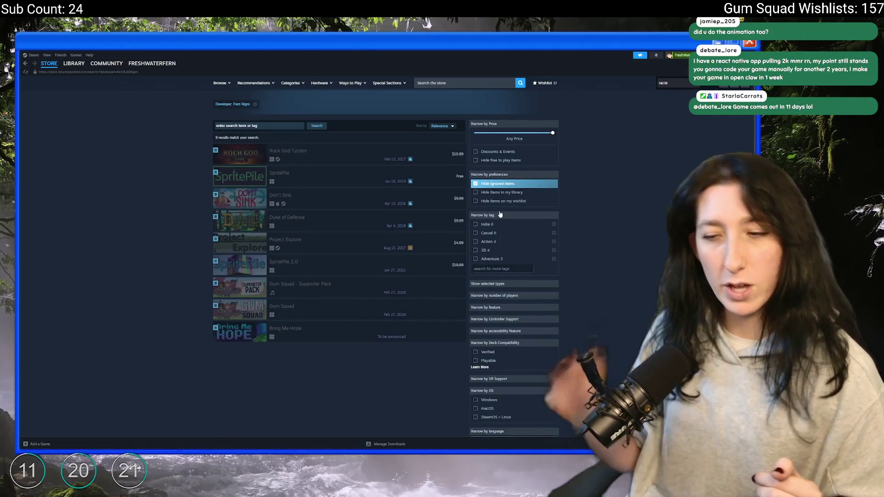
pyautogui.click(322, 307)
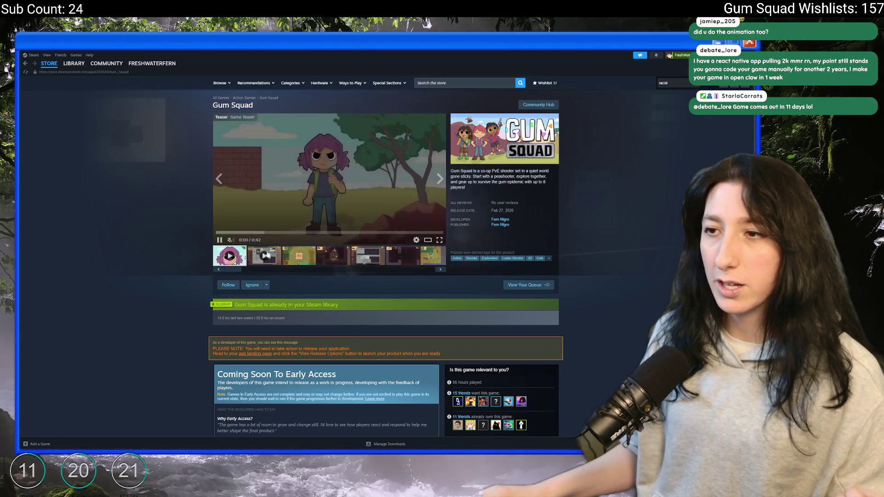
# Watch the Gum Squad trailer full screen, then go back to the developer's results and GameMaker.
pyautogui.click(265, 235)
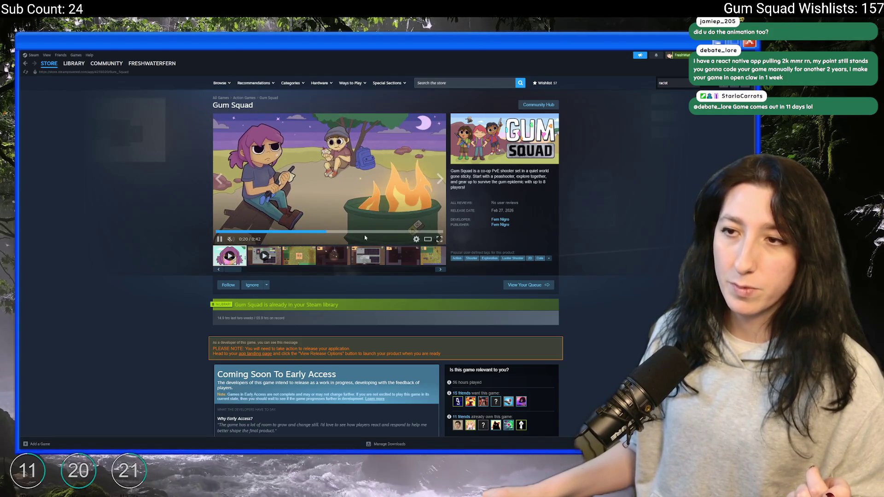
pyautogui.click(439, 240)
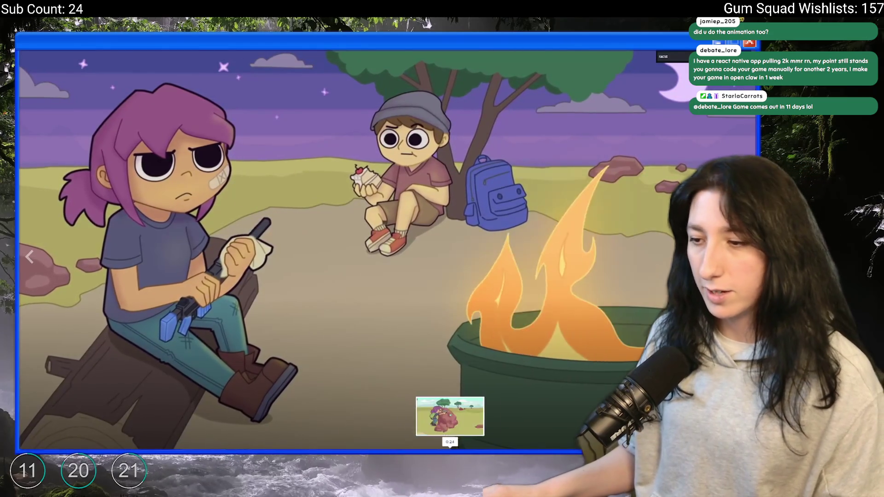
pyautogui.press('Escape')
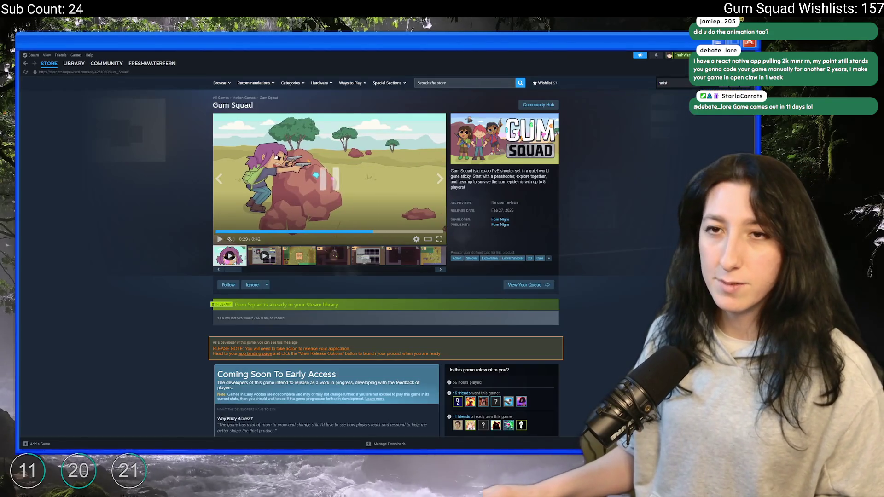
pyautogui.click(27, 66)
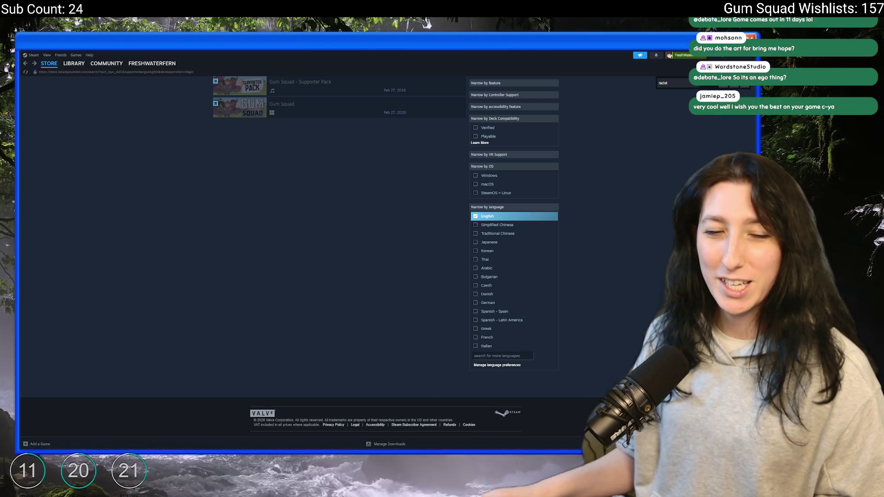
pyautogui.hotkey('alt', 'Tab')
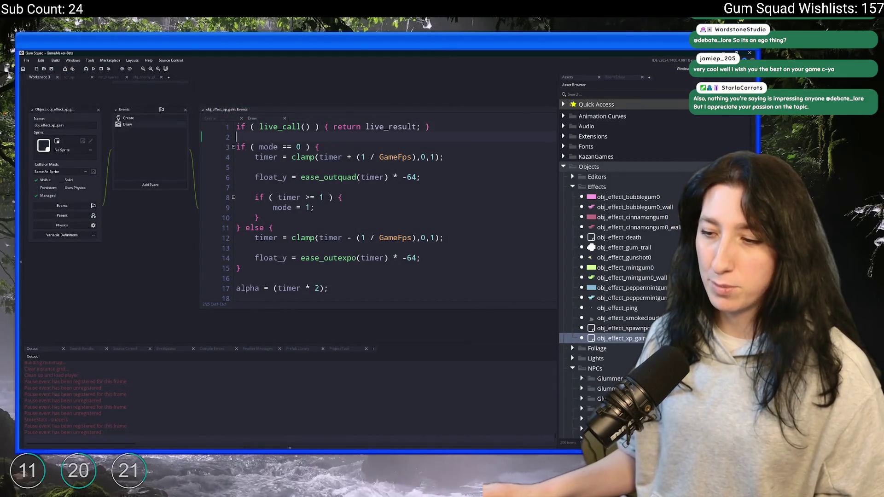
# Walk the Gum Squad character left and up, then play the Bring Me Hope trailer full screen.
pyautogui.hotkey('alt', 'Tab')
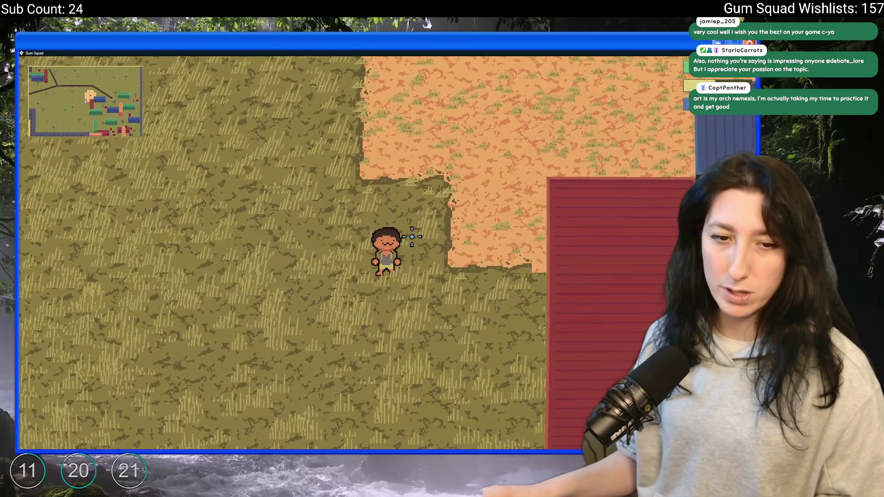
pyautogui.press('a')
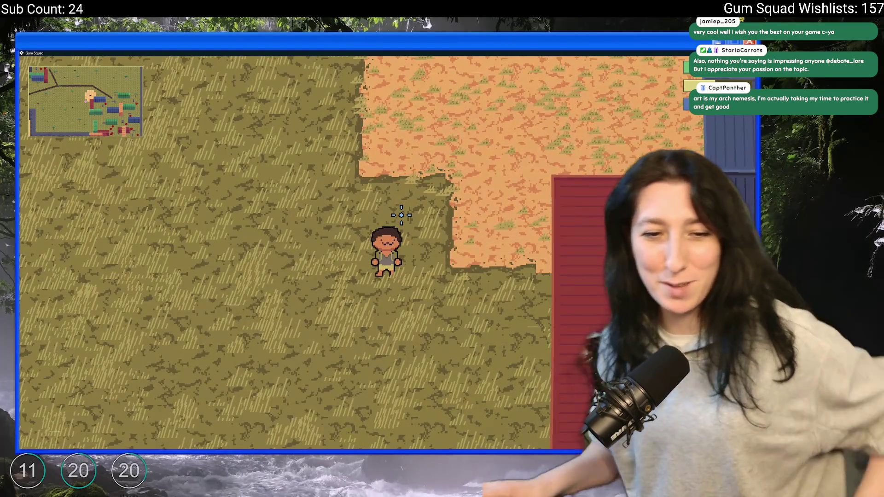
pyautogui.press('w')
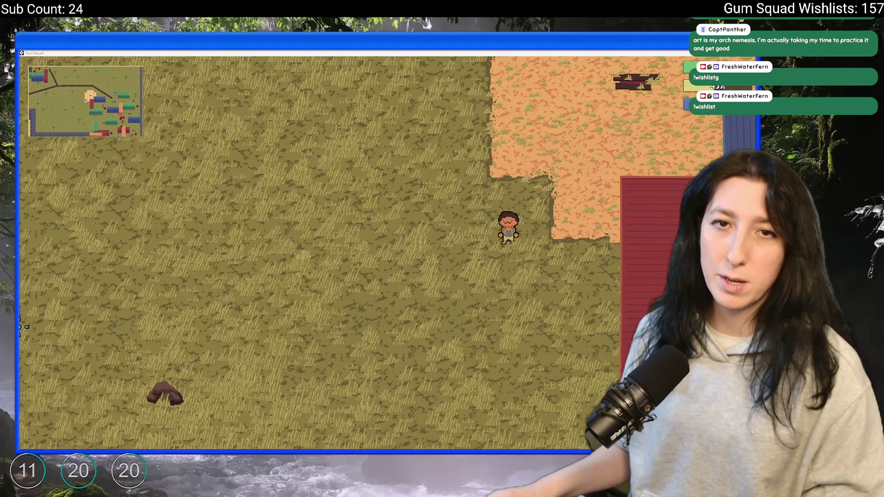
pyautogui.hotkey('alt', 'Tab')
pyautogui.click(442, 284)
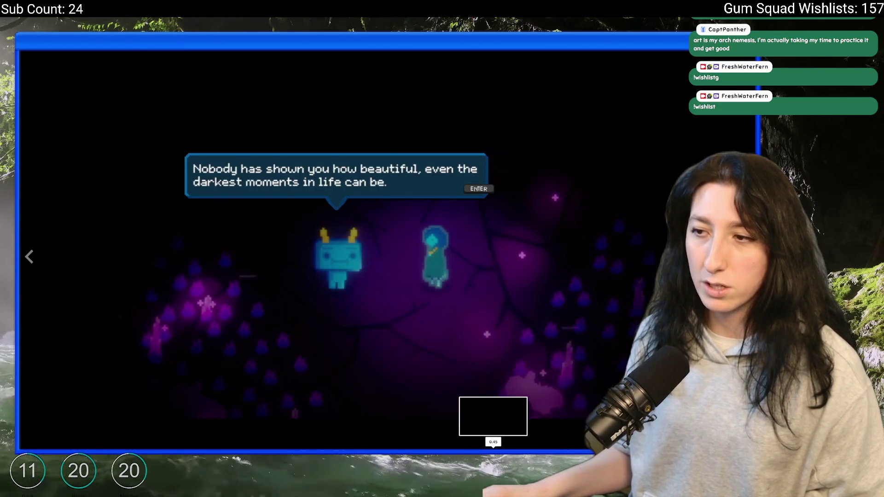
# Scrub through the Bring Me Hope trailer, show the Fallen Knight Guppo screenshot, and close the browser.
pyautogui.press('Escape')
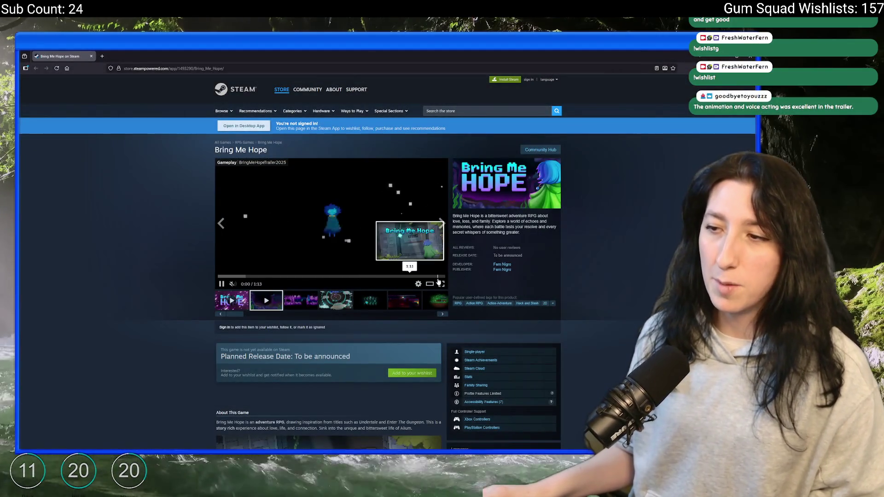
pyautogui.click(439, 282)
pyautogui.click(169, 448)
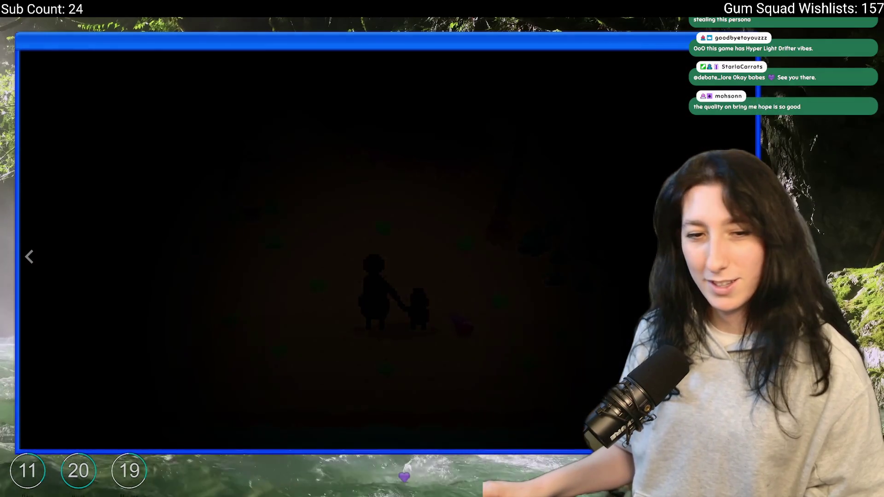
pyautogui.press('Escape')
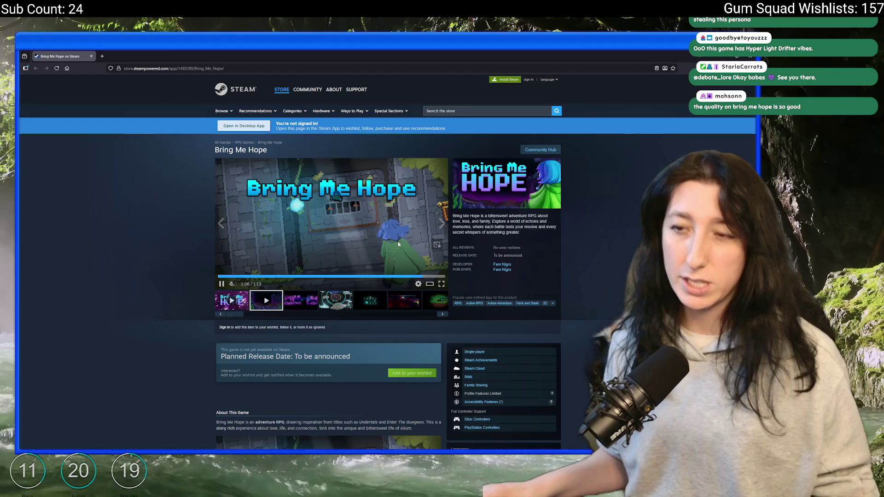
pyautogui.click(343, 303)
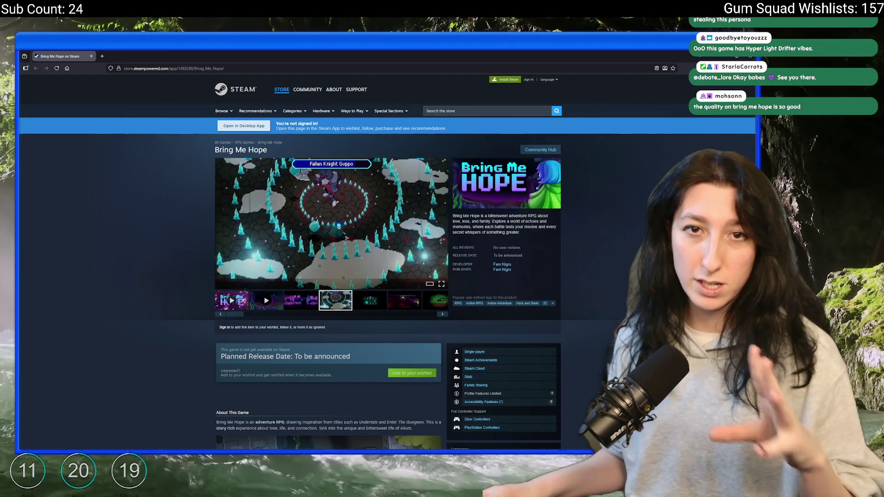
pyautogui.click(90, 55)
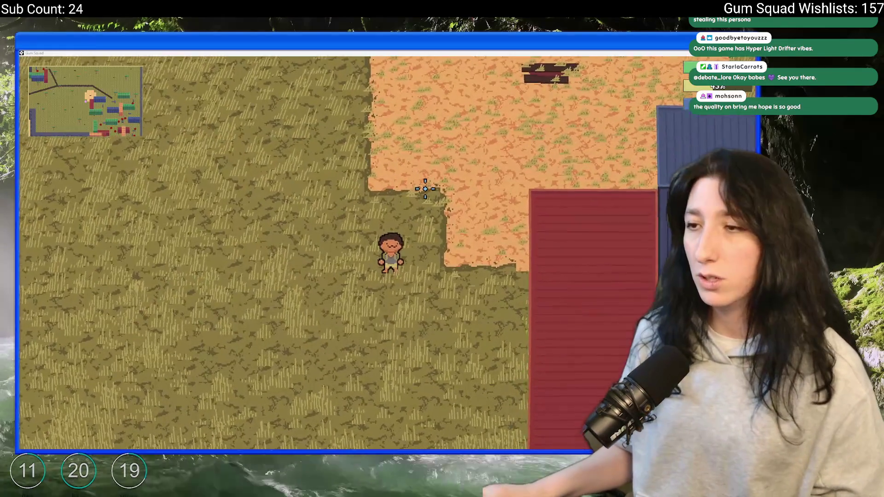
# Equip the gun from the Gum Squad inventory.
pyautogui.press('Tab')
pyautogui.click(152, 299)
pyautogui.press('Tab')
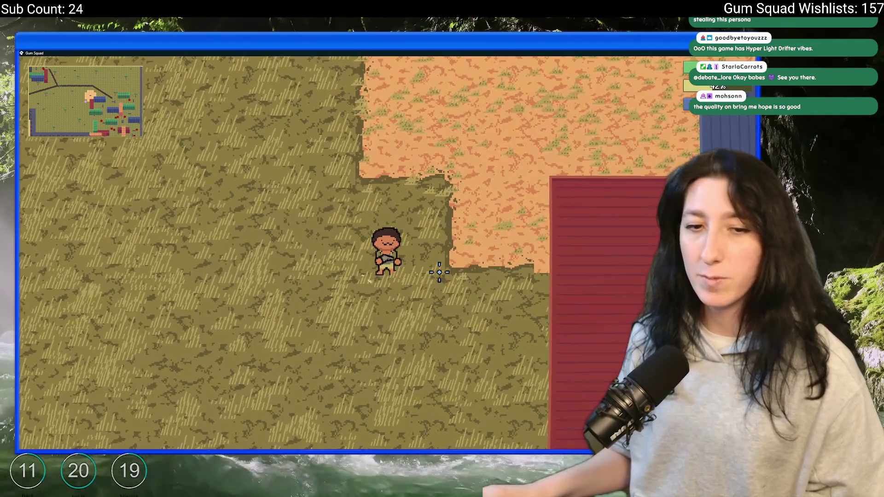
# Walk the character past the green containers and around the red building to trigger xp text.
pyautogui.press('d')
pyautogui.press('s')
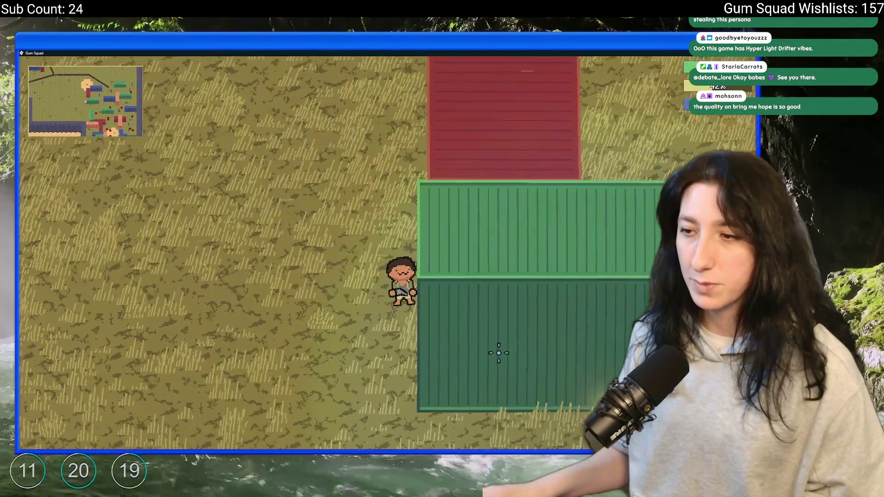
pyautogui.press('s')
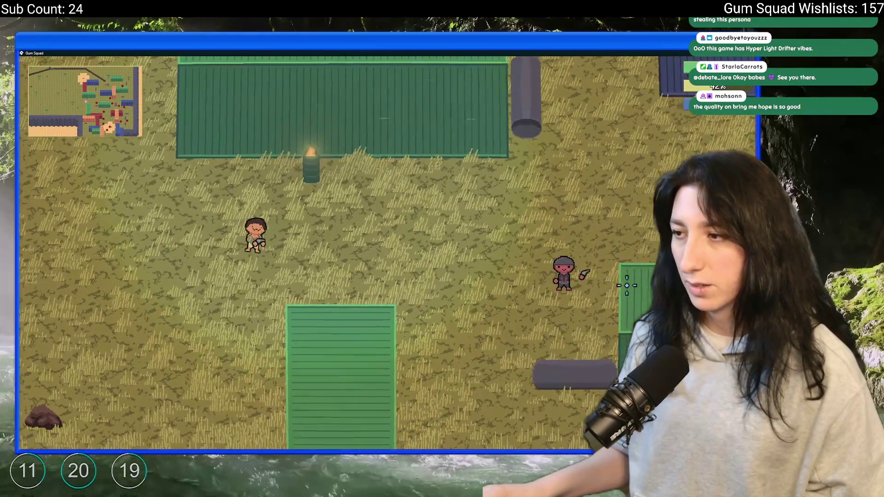
pyautogui.press('a')
pyautogui.press('w')
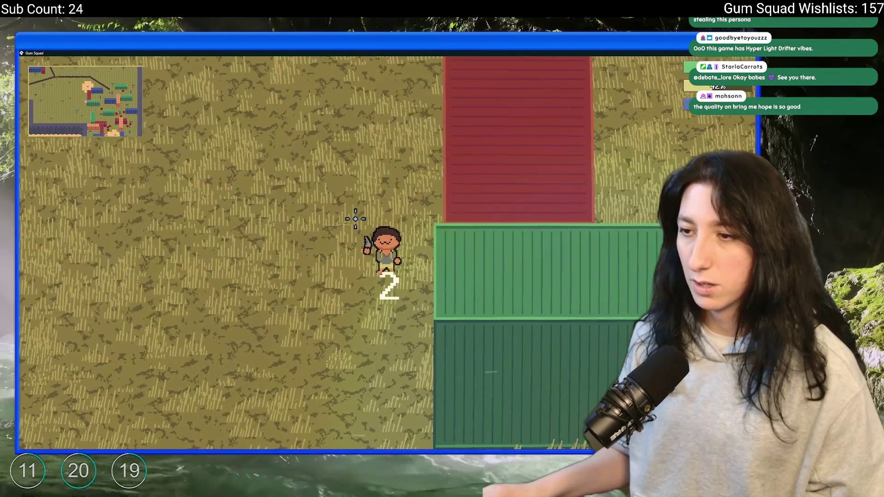
pyautogui.press('a')
pyautogui.press('w')
pyautogui.press('d')
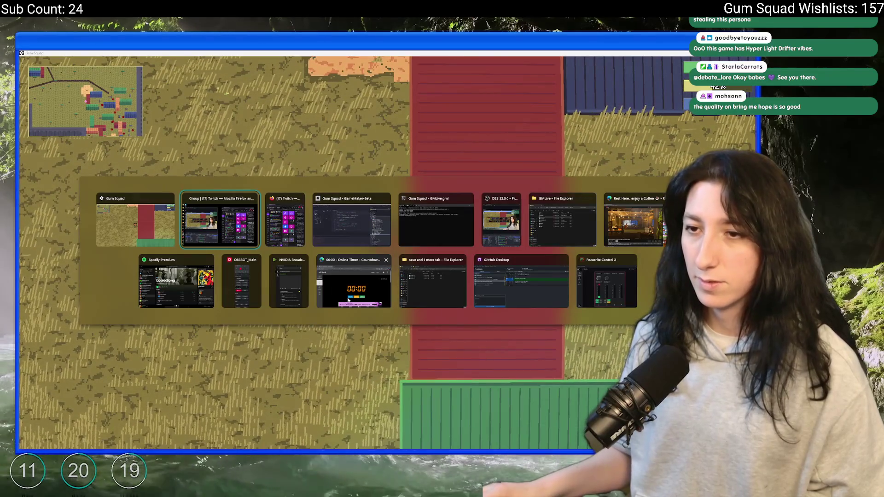
pyautogui.press('a')
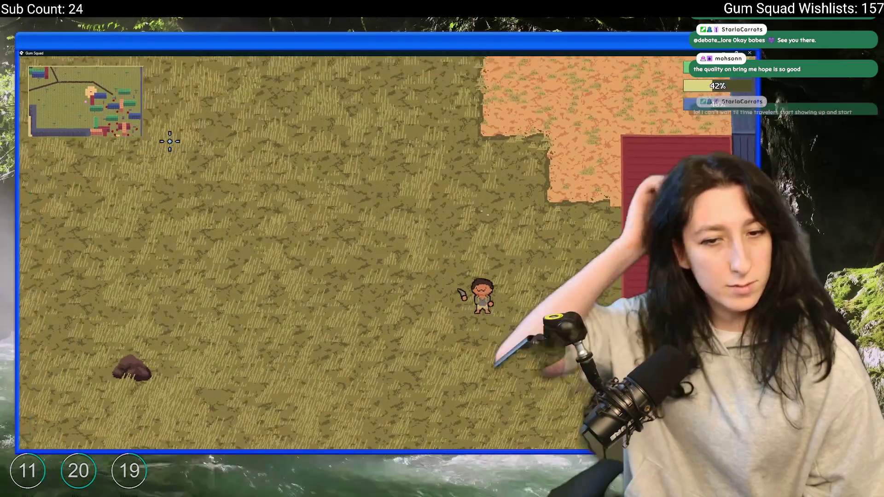
pyautogui.press('w')
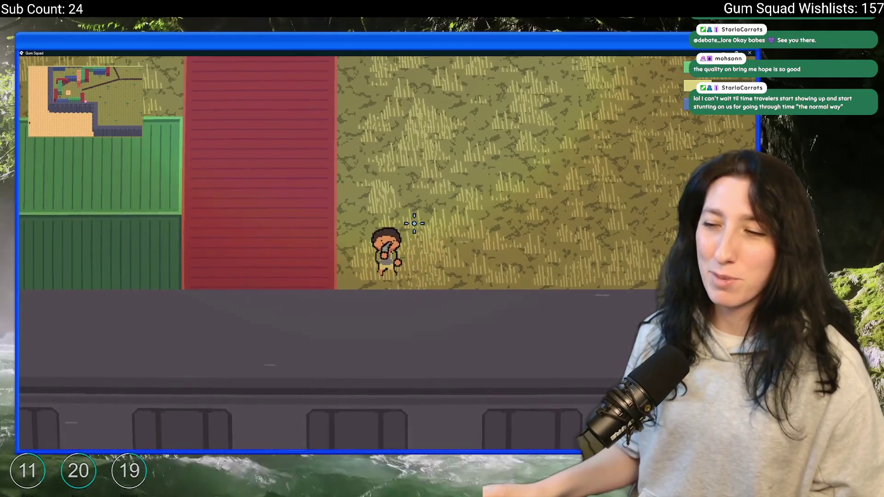
pyautogui.press('Escape')
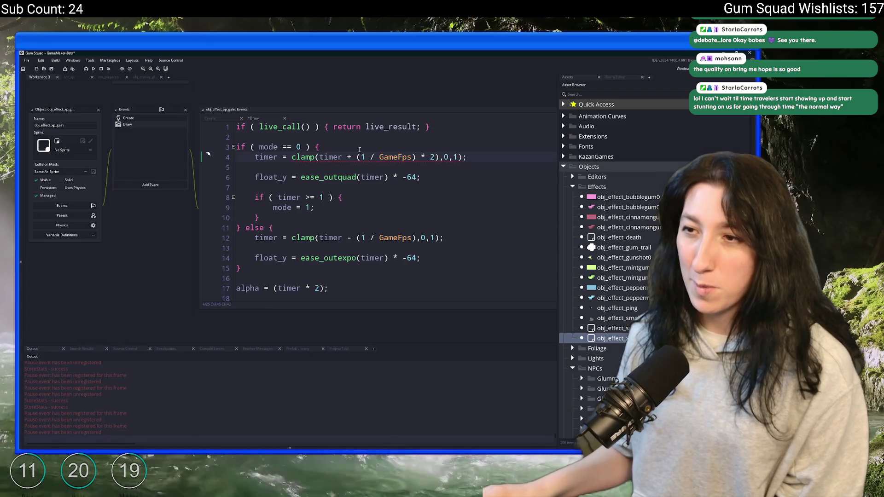
# Append * 2 to the timer increment in the else branch on line 12.
pyautogui.click(357, 244)
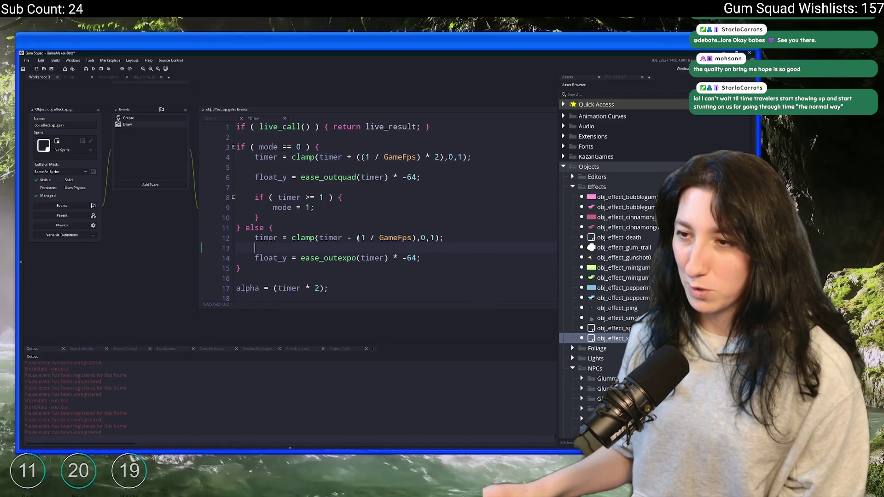
pyautogui.write('(')
pyautogui.click(417, 238)
pyautogui.write(')')
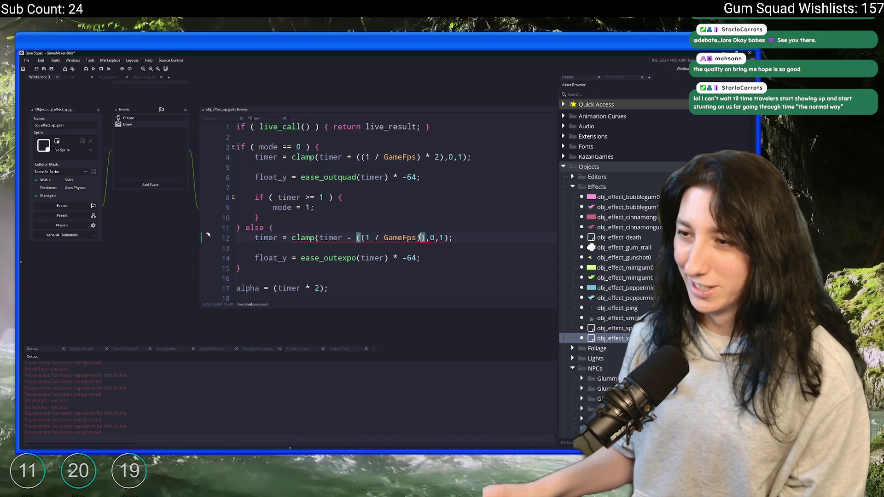
pyautogui.write(' * 2')
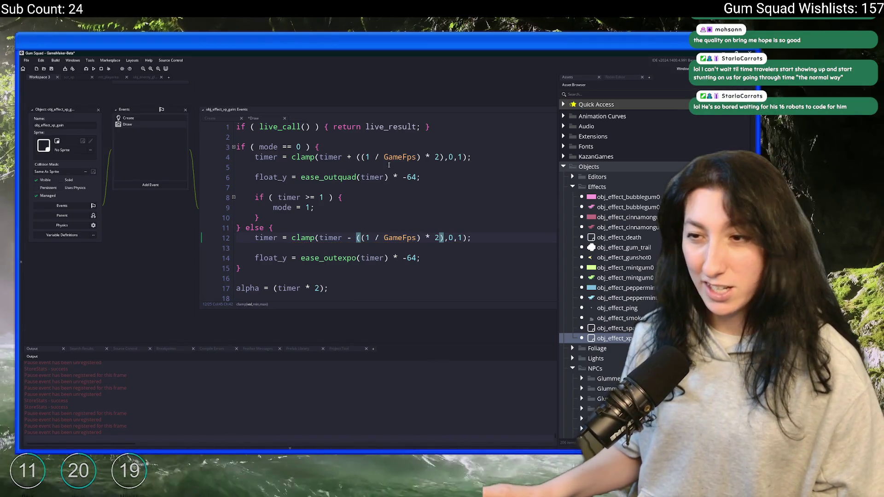
pyautogui.doubleClick(266, 237)
pyautogui.scroll(-1, 268, 233)
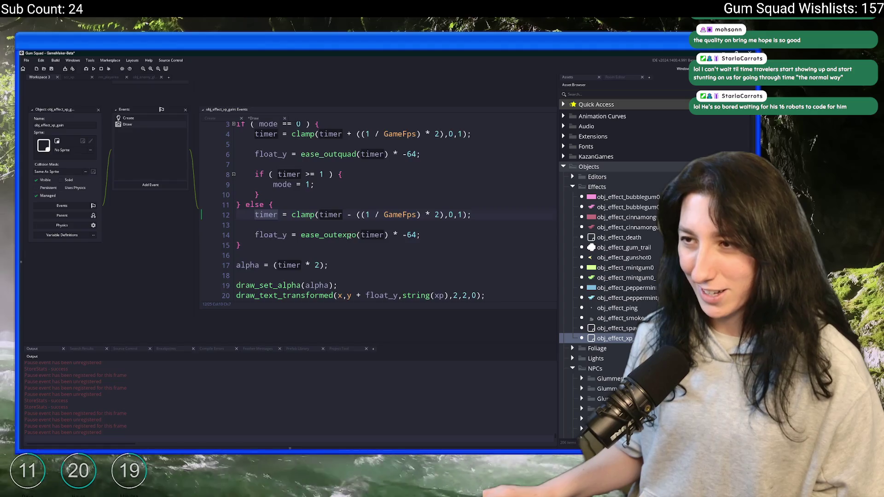
pyautogui.scroll(1, 348, 234)
pyautogui.scroll(-1, 357, 212)
pyautogui.scroll(1, 363, 192)
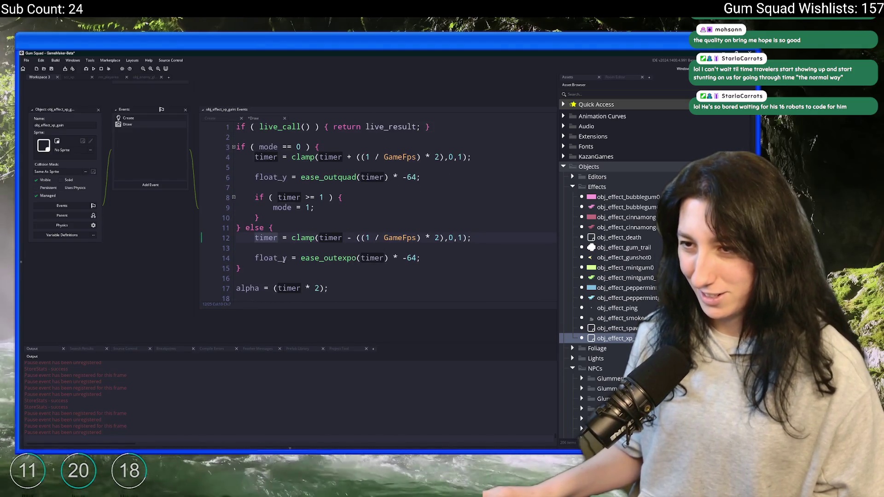
# Add a log(timer) line after the if/else block and save to hot-reload the game.
pyautogui.click(279, 258)
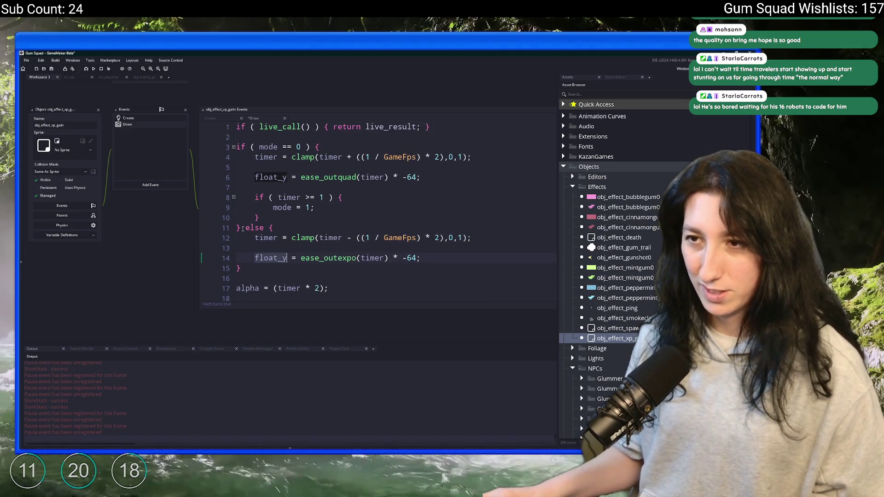
pyautogui.click(287, 197)
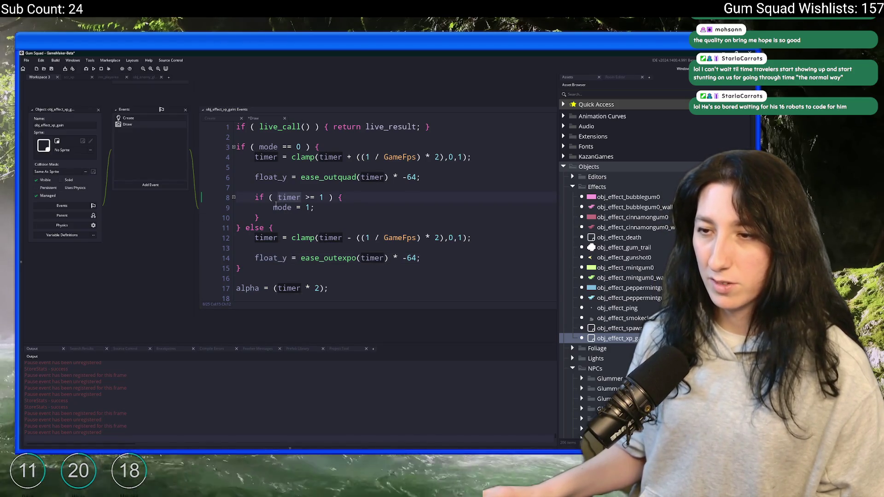
pyautogui.click(342, 237)
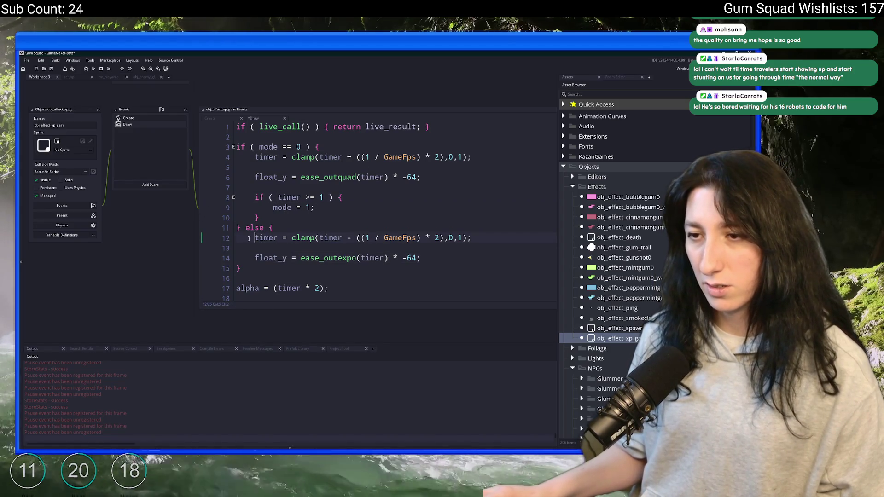
pyautogui.scroll(-2, 267, 230)
pyautogui.click(277, 221)
pyautogui.press('Return')
pyautogui.press('Return')
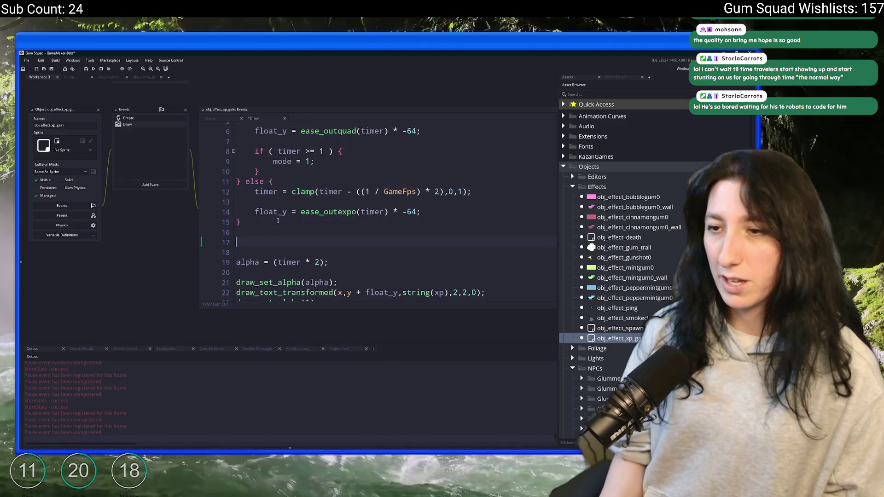
pyautogui.write('log(timer')
pyautogui.hotkey('ctrl', 's')
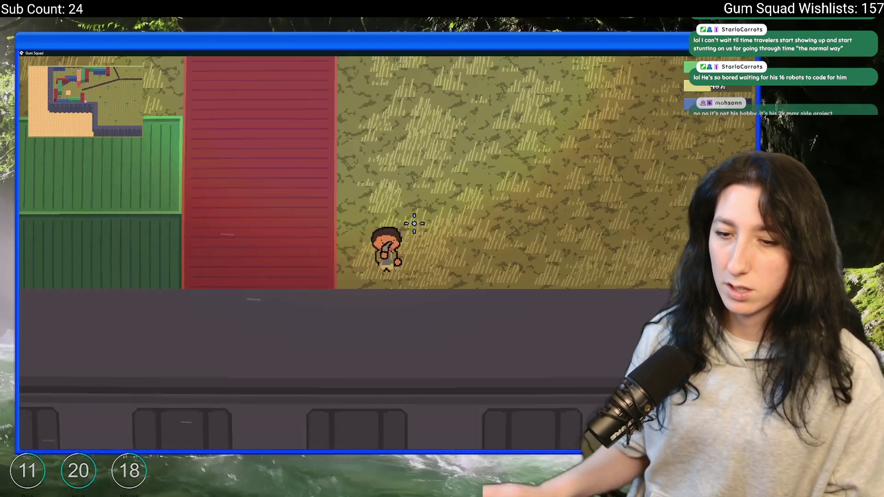
# Run the Gum Squad test to pop a floating 19 while timer values are logged.
pyautogui.click(471, 158)
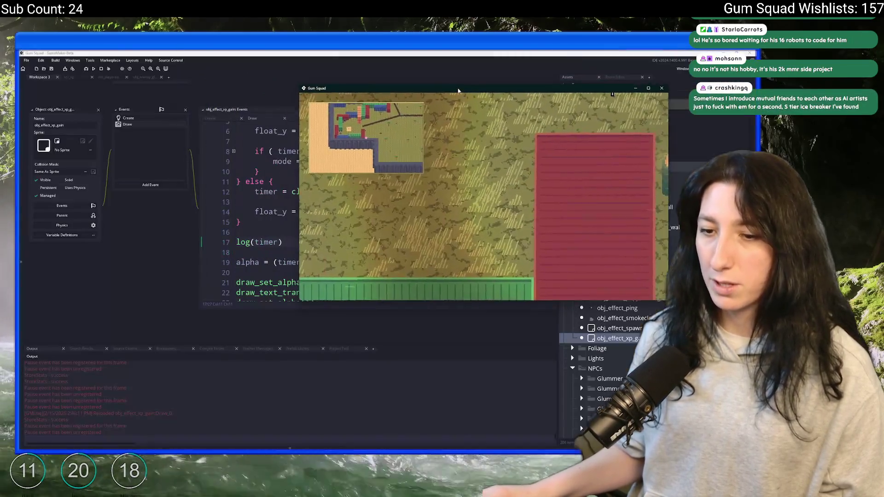
pyautogui.moveTo(458, 90); pyautogui.dragTo(462, 93)
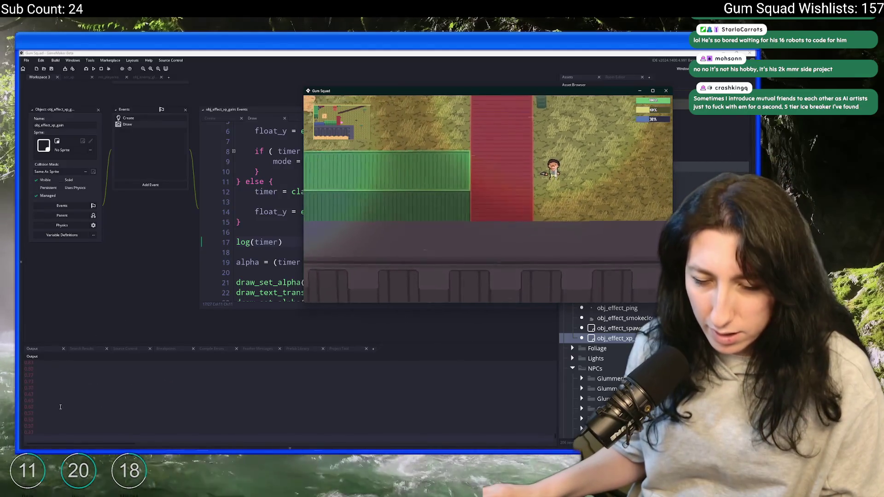
pyautogui.press('Escape')
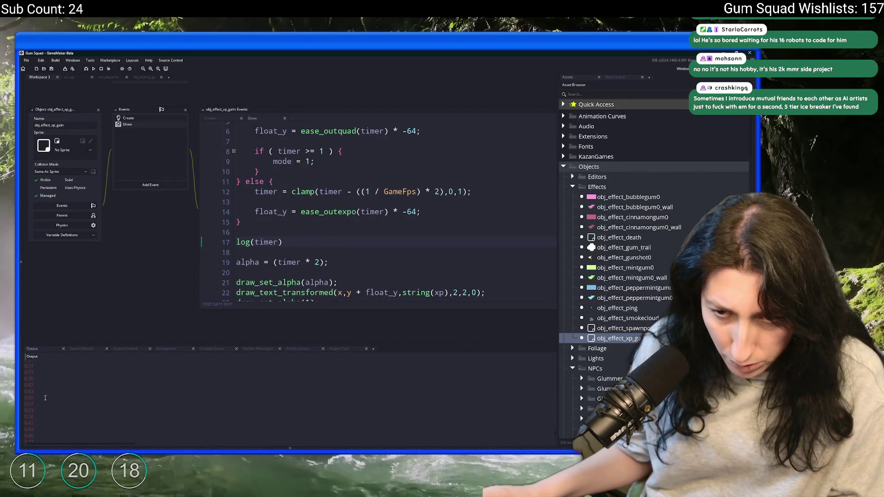
pyautogui.hotkey('alt', 'Tab')
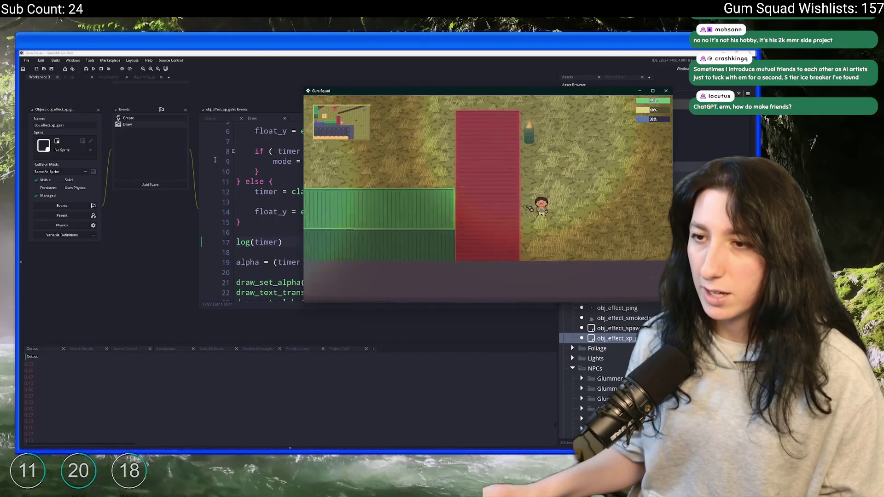
# Delete the log(timer) line from the xp gain Draw code.
pyautogui.click(215, 160)
pyautogui.tripleClick(316, 241)
pyautogui.press('BackSpace')
pyautogui.press('BackSpace')
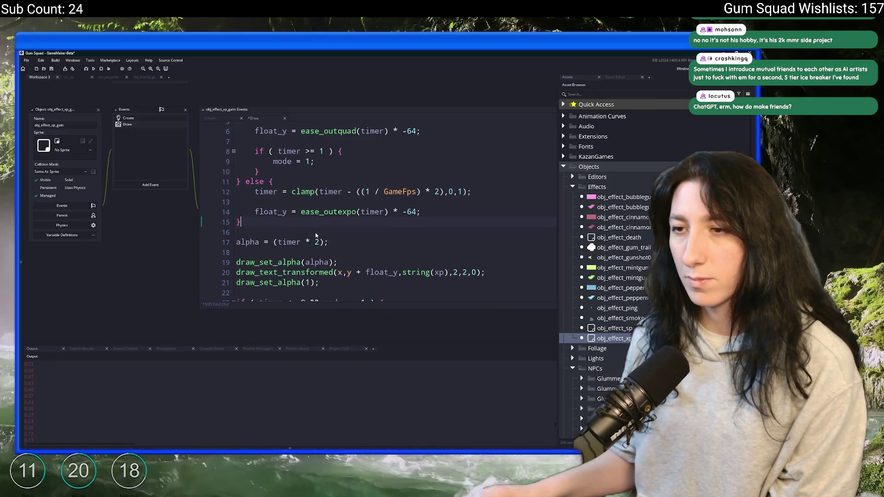
pyautogui.scroll(1, 316, 235)
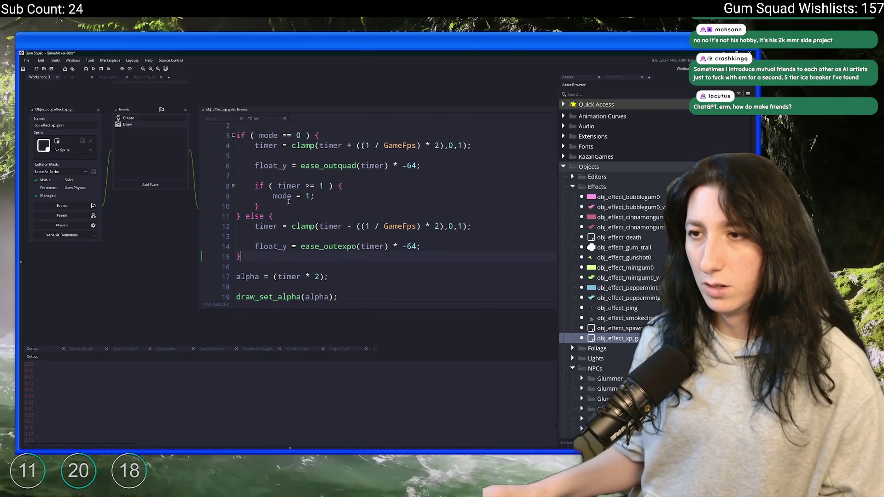
pyautogui.click(264, 146)
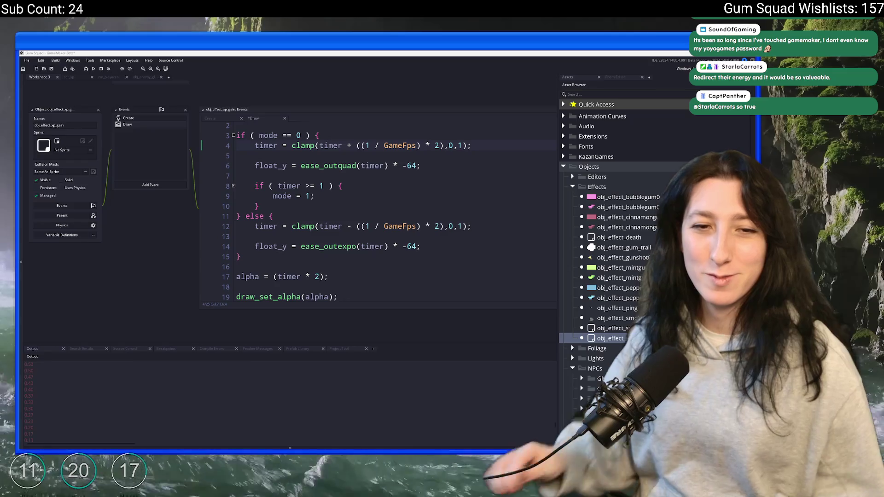
# Replace ease_outexpo on line 14 with ease_outquad from line 6 and save.
pyautogui.click(426, 166)
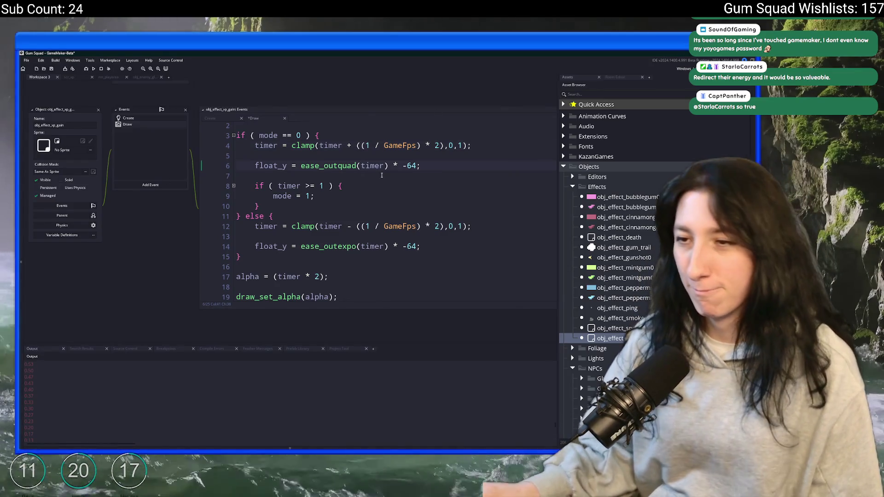
pyautogui.scroll(-3, 381, 175)
pyautogui.scroll(3, 335, 170)
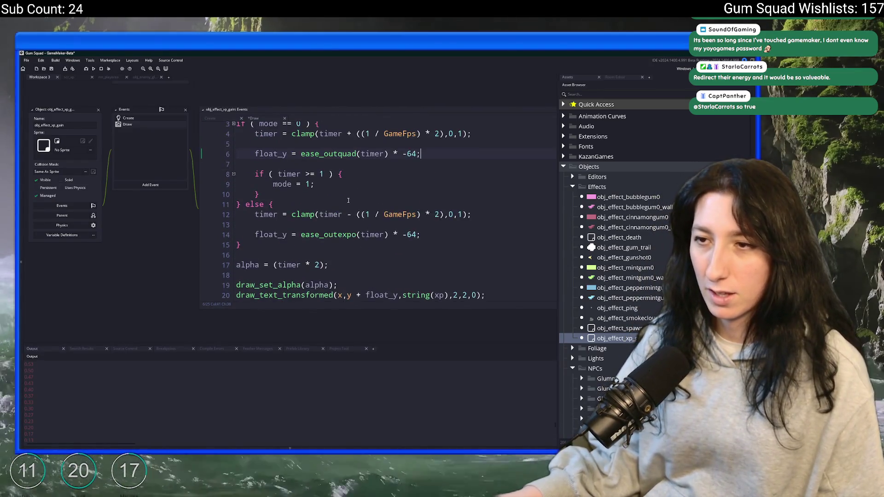
pyautogui.doubleClick(336, 170)
pyautogui.hotkey('ctrl', 'c')
pyautogui.doubleClick(337, 247)
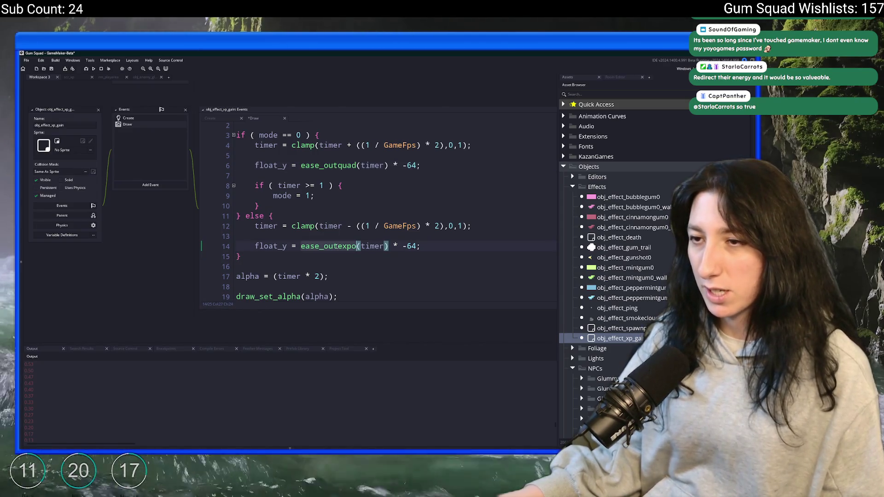
pyautogui.hotkey('ctrl', 'v')
pyautogui.hotkey('ctrl', 's')
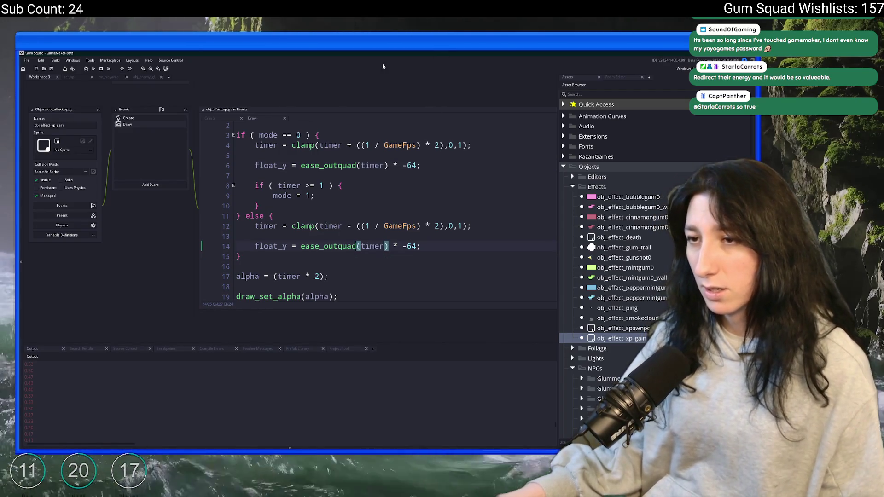
pyautogui.scroll(-1, 283, 238)
pyautogui.doubleClick(284, 234)
pyautogui.scroll(1, 283, 239)
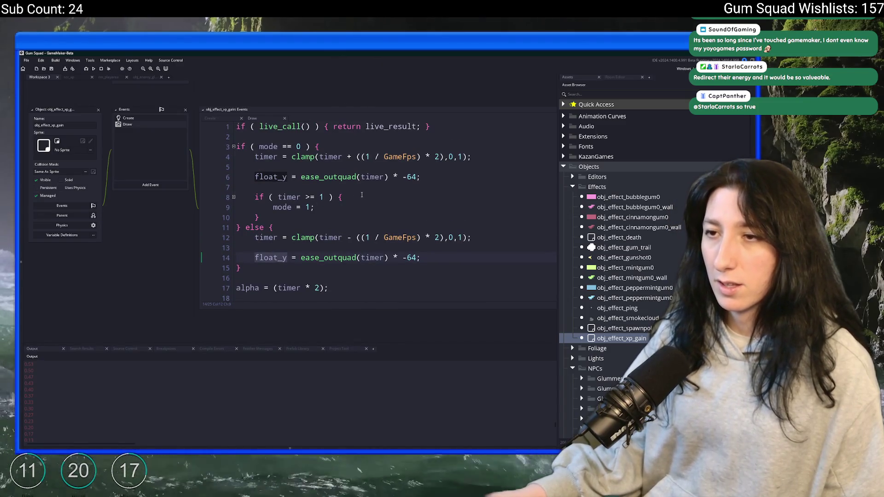
pyautogui.scroll(-1, 338, 211)
# Maximize Gum Squad and walk left and right to watch the fading xp numbers.
pyautogui.hotkey('alt', 'Tab')
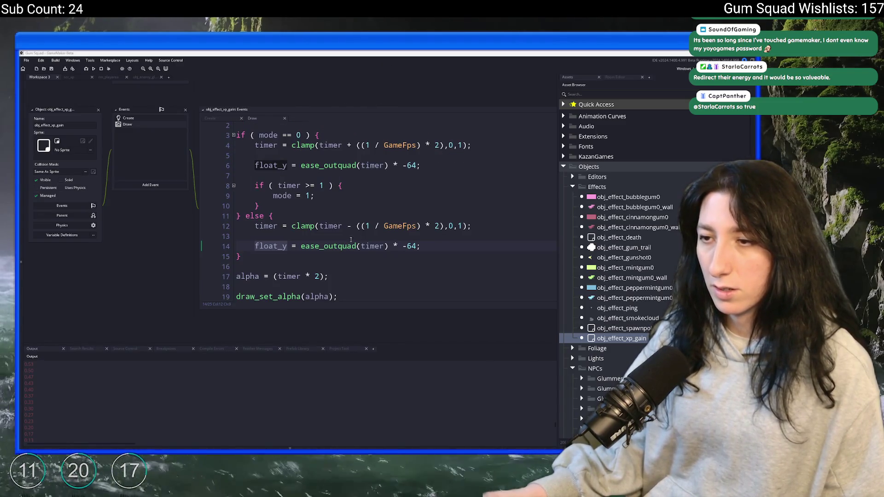
pyautogui.press('Tab')
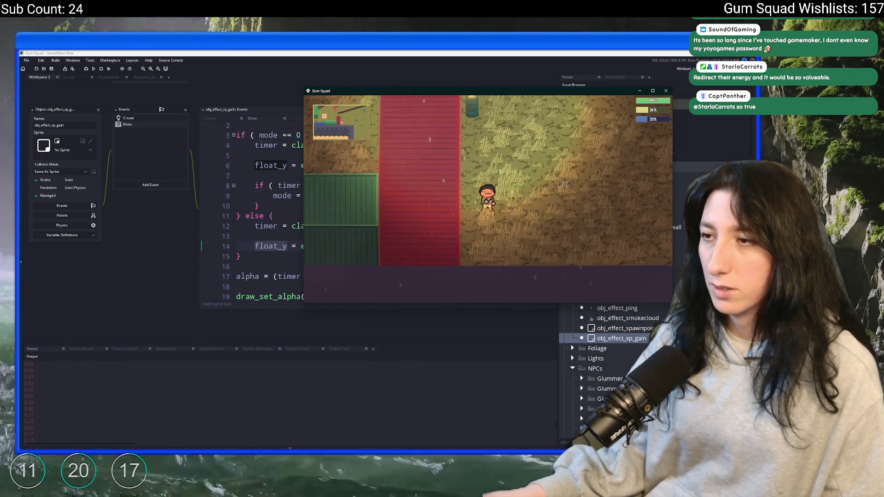
pyautogui.press('super+Up')
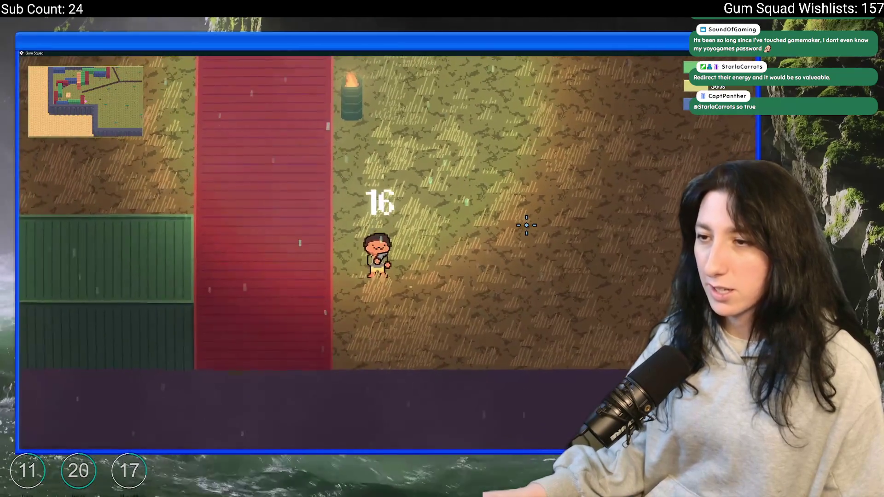
pyautogui.press('d')
pyautogui.press('a')
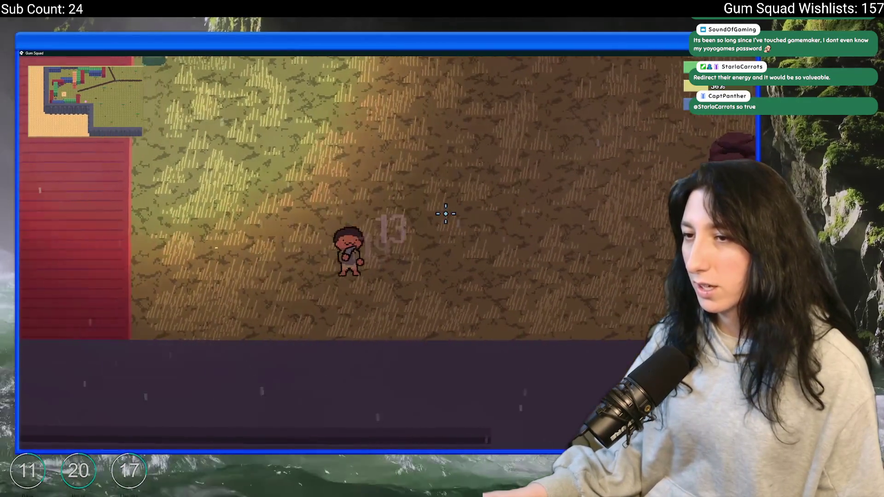
pyautogui.press('a')
pyautogui.press('d')
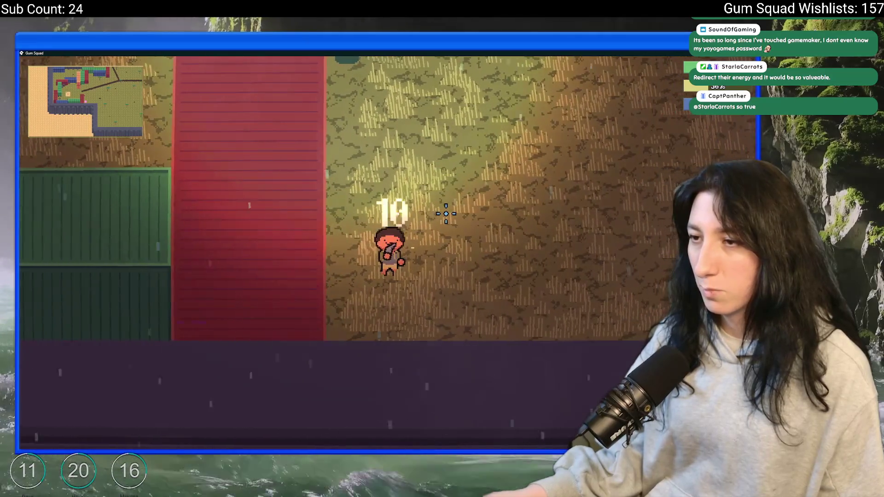
pyautogui.hotkey('alt', 'Tab')
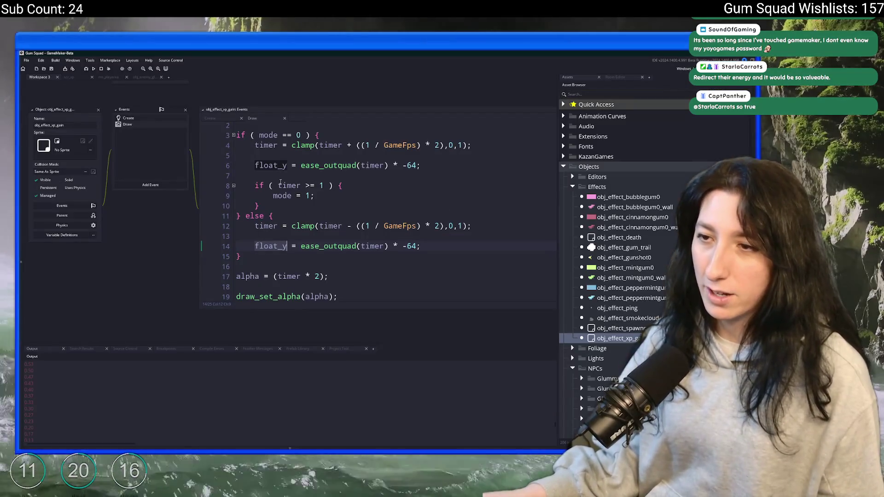
# Change the text's xscale and yscale on line 20 from 2 to 1.
pyautogui.click(288, 236)
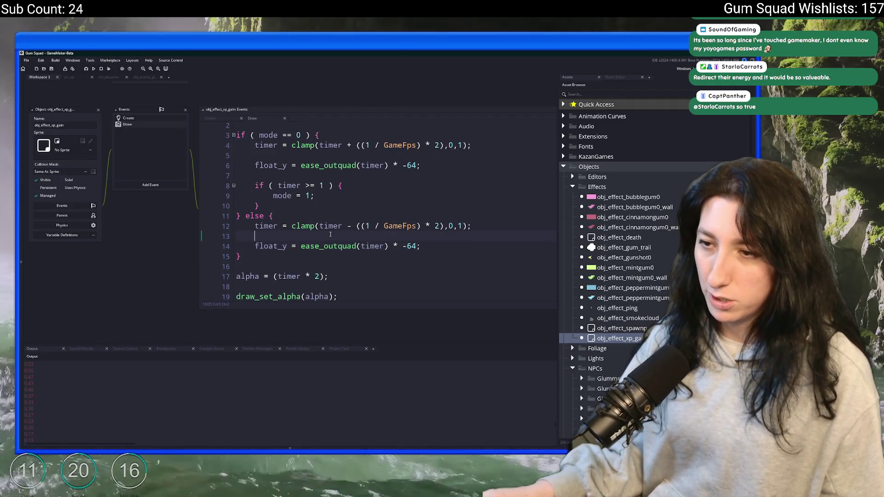
pyautogui.scroll(-2, 367, 244)
pyautogui.scroll(-1, 367, 244)
pyautogui.doubleClick(454, 237)
pyautogui.write('1')
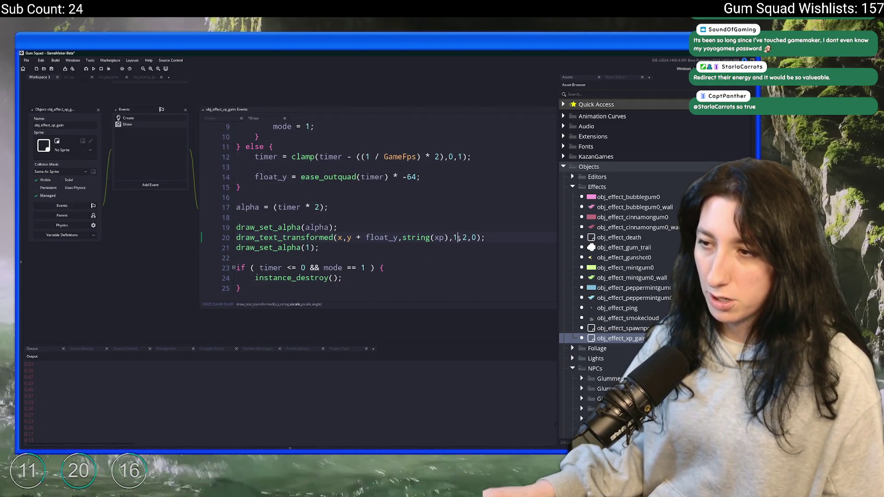
pyautogui.click(463, 237)
pyautogui.click(466, 238)
pyautogui.press('BackSpace')
pyautogui.write('1')
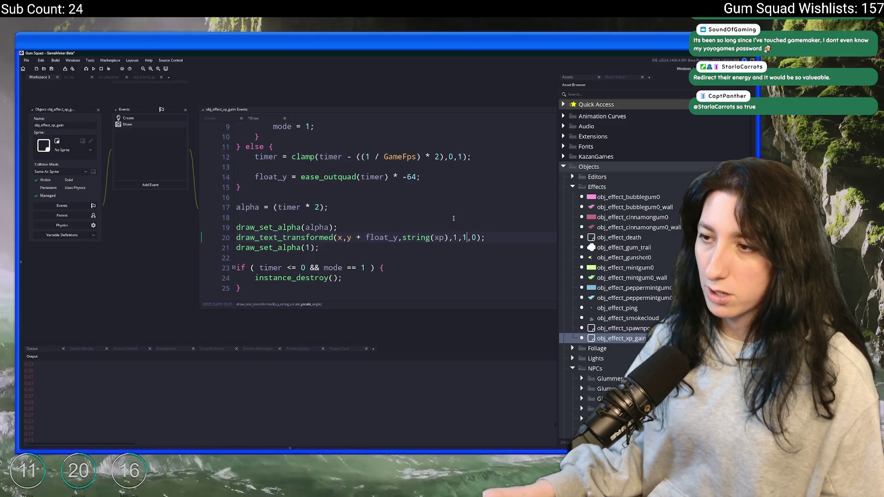
# Add draw_set_font(fnt_tooltip_stats); above the draw_set_alpha line.
pyautogui.click(455, 217)
pyautogui.press('Return')
pyautogui.write('drfaw_')
pyautogui.press('BackSpace')
pyautogui.press('BackSpace')
pyautogui.press('BackSpace')
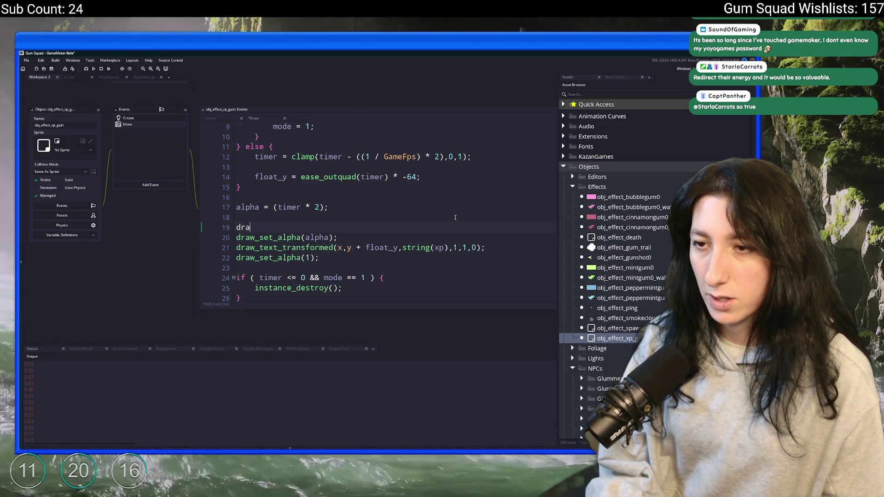
pyautogui.write('aw_set_f')
pyautogui.press('Return')
pyautogui.write('(fnk')
pyautogui.press('BackSpace')
pyautogui.write('_')
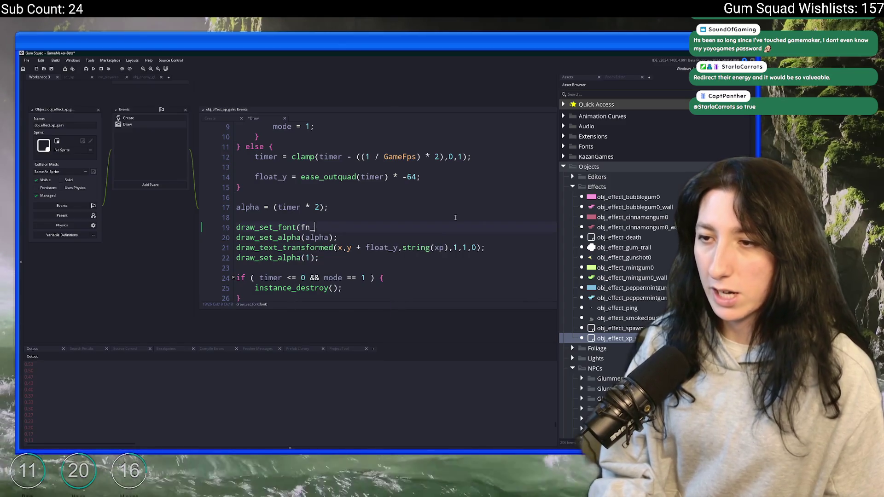
pyautogui.write('_')
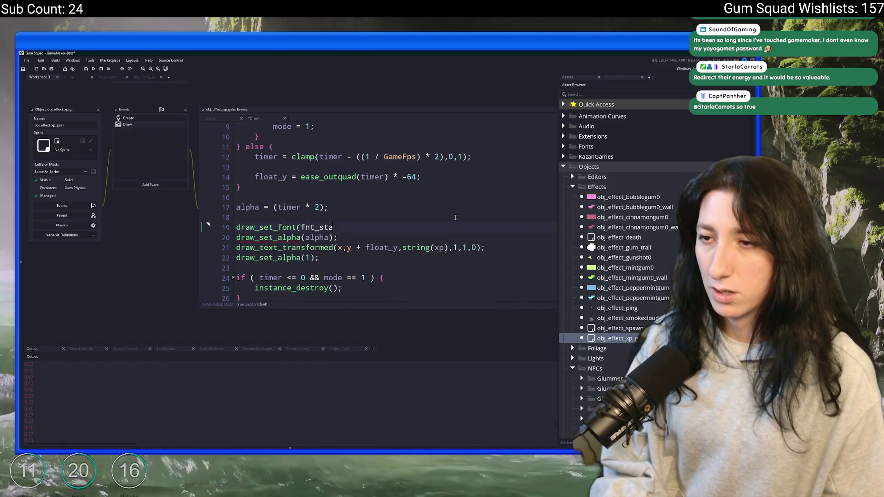
pyautogui.write('to')
pyautogui.press('Return')
pyautogui.write(');')
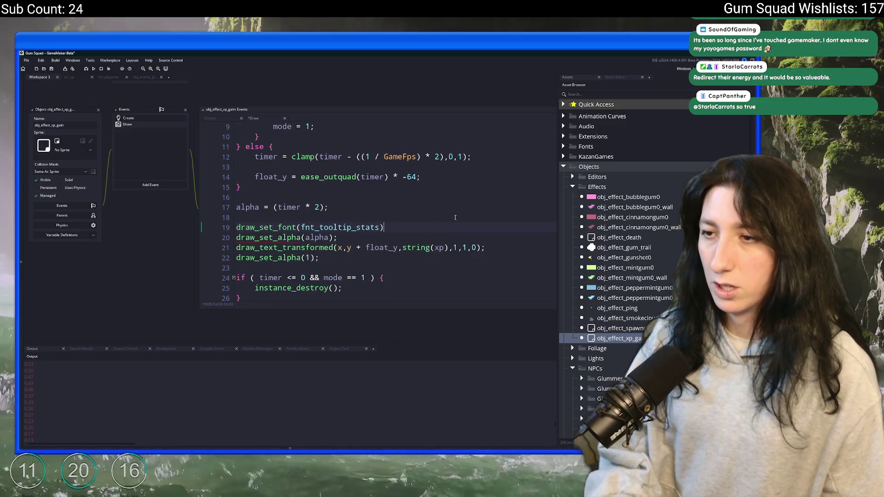
pyautogui.hotkey('alt', 'Tab')
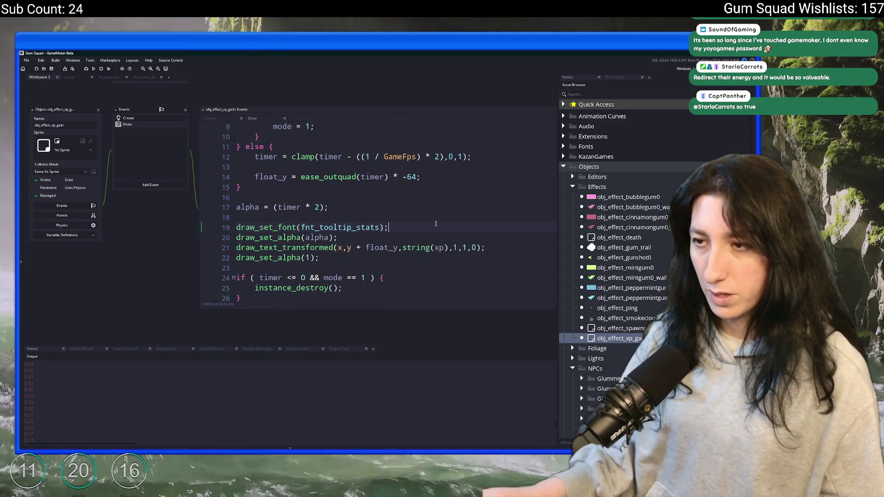
# Add draw_set_halign(fa_center); and draw_set_valign(fa_middle); below the font call.
pyautogui.press('Return')
pyautogui.write('draw_set_ha')
pyautogui.press('Return')
pyautogui.write('(')
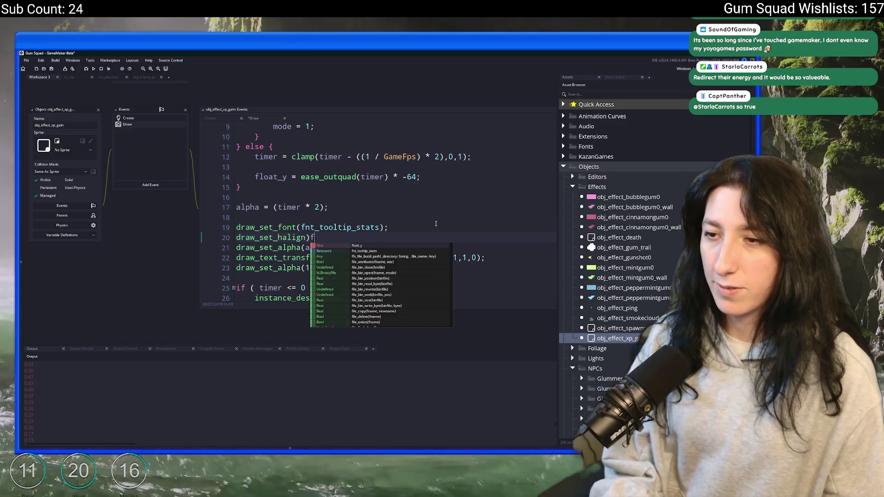
pyautogui.write('fa_center);')
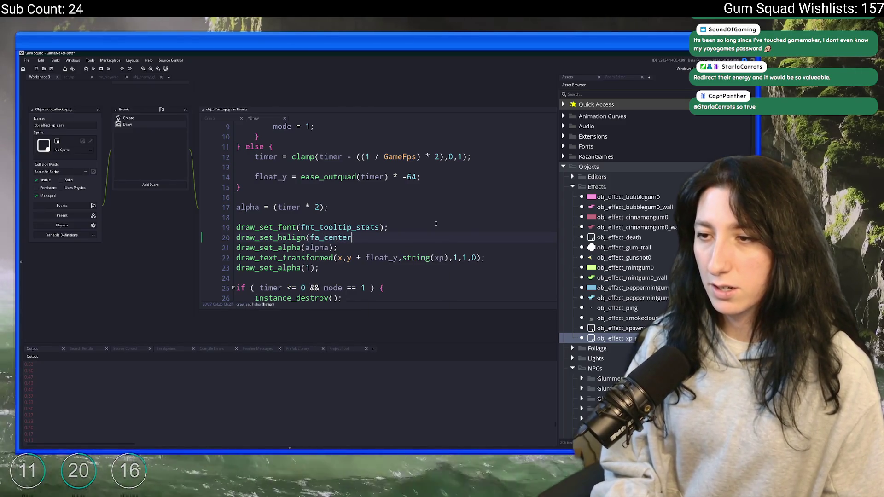
pyautogui.press('Return')
pyautogui.write('draw_set_valign(fa_mid')
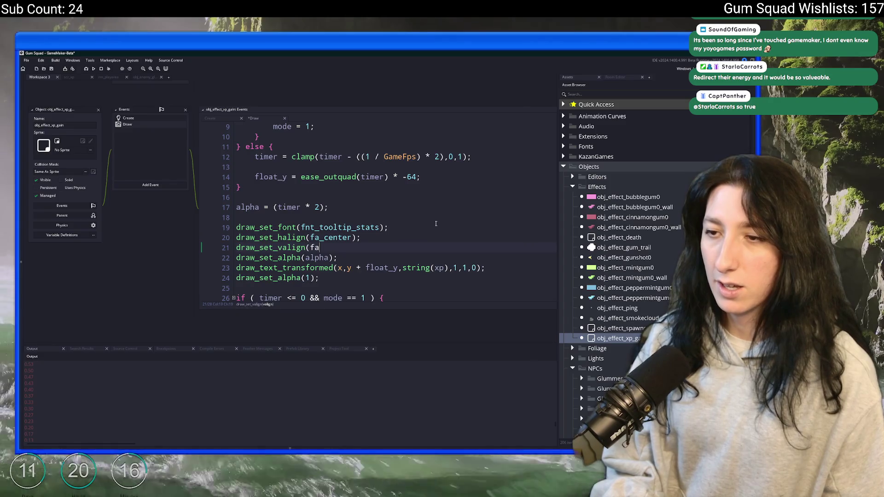
pyautogui.press('Return')
pyautogui.write(');')
# Walk the character up and left in Gum Squad to test the centered text.
pyautogui.hotkey('alt', 'Tab')
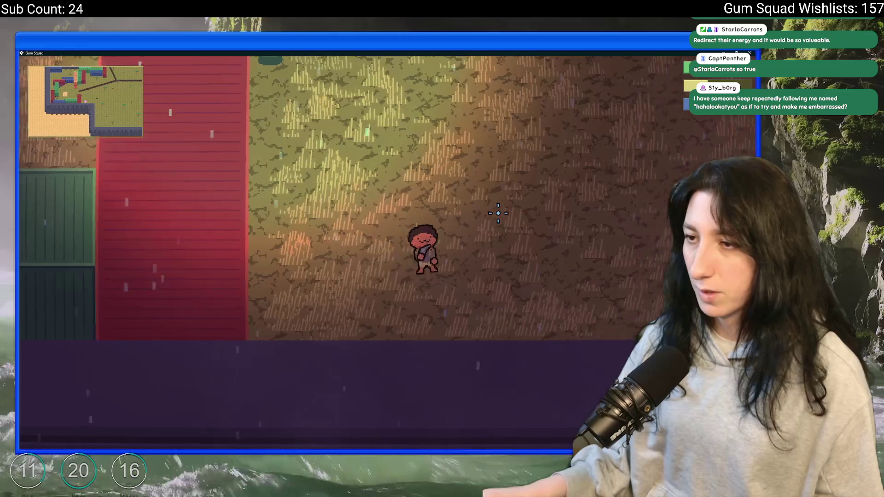
pyautogui.press('a')
pyautogui.press('w')
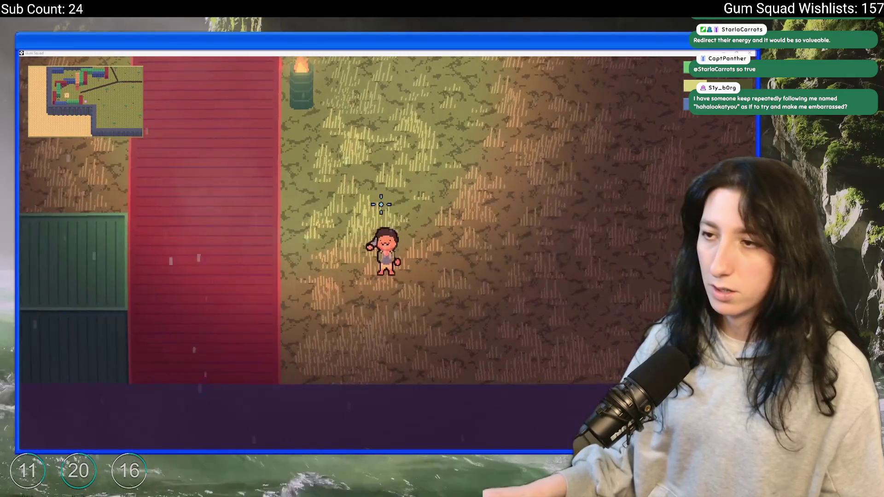
pyautogui.hotkey('alt', 'Tab')
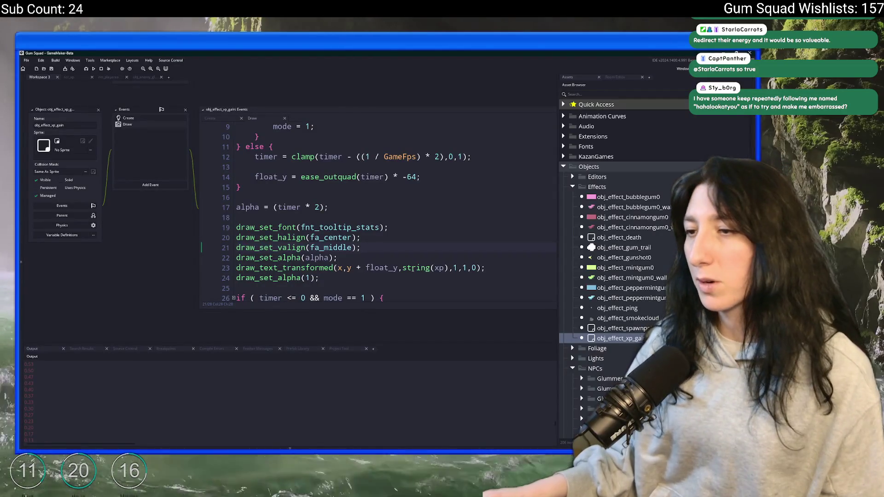
# Prefix the drawn text with "+" before string(xp) on line 23.
pyautogui.click(402, 268)
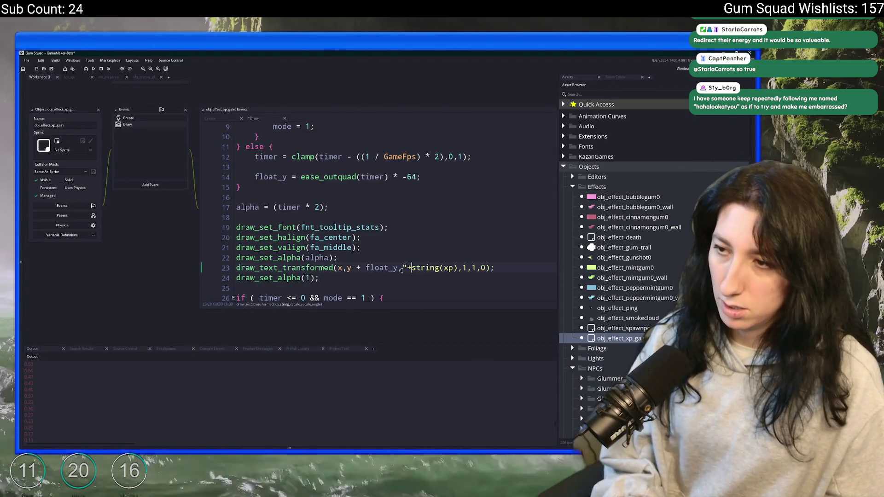
pyautogui.write('" +')
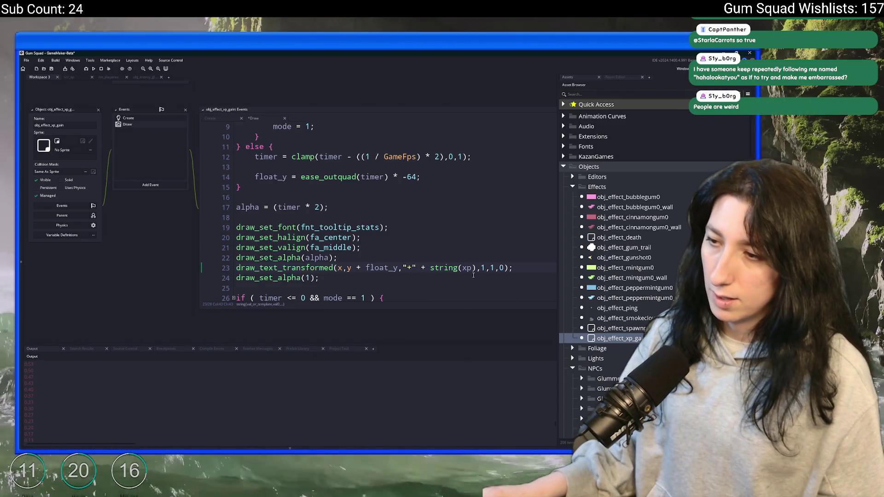
pyautogui.click(476, 267)
pyautogui.write('+ "xp"')
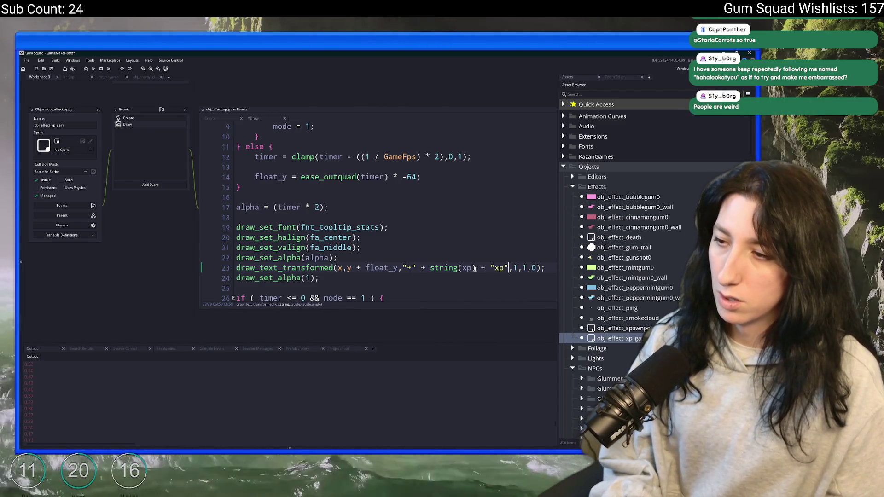
# Walk around in Gum Squad to see a +17xp floating label, then return to the editor.
pyautogui.hotkey('alt', 'Tab')
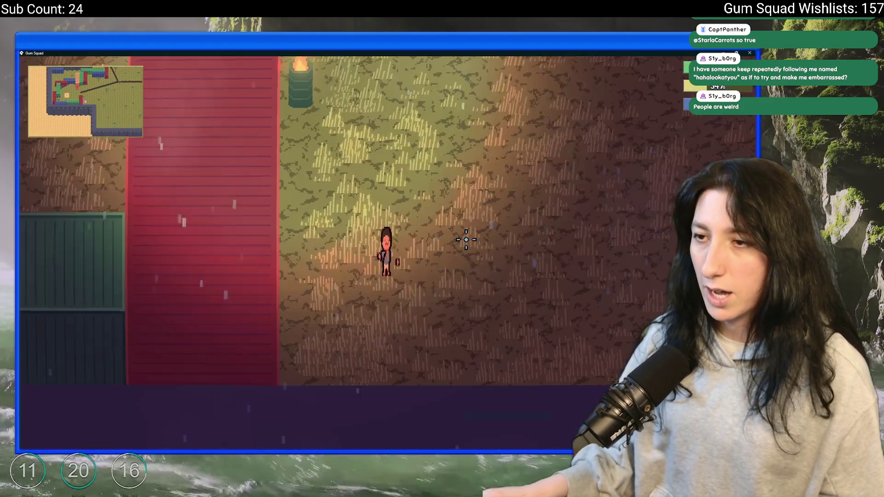
pyautogui.hotkey('alt', 'Tab')
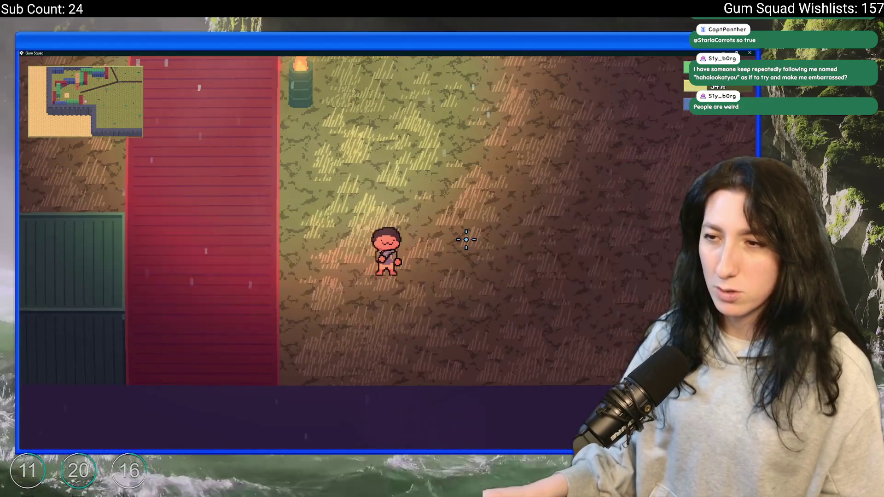
pyautogui.press('d')
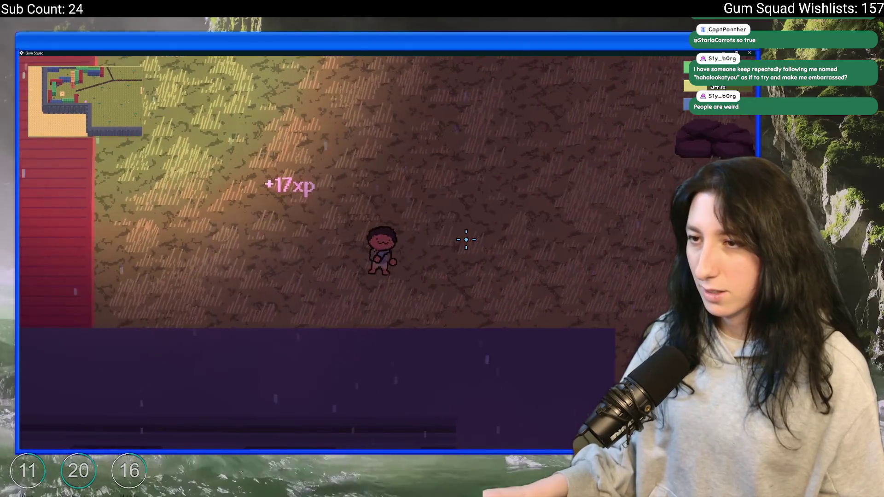
pyautogui.press('w')
pyautogui.press('a')
pyautogui.press('s')
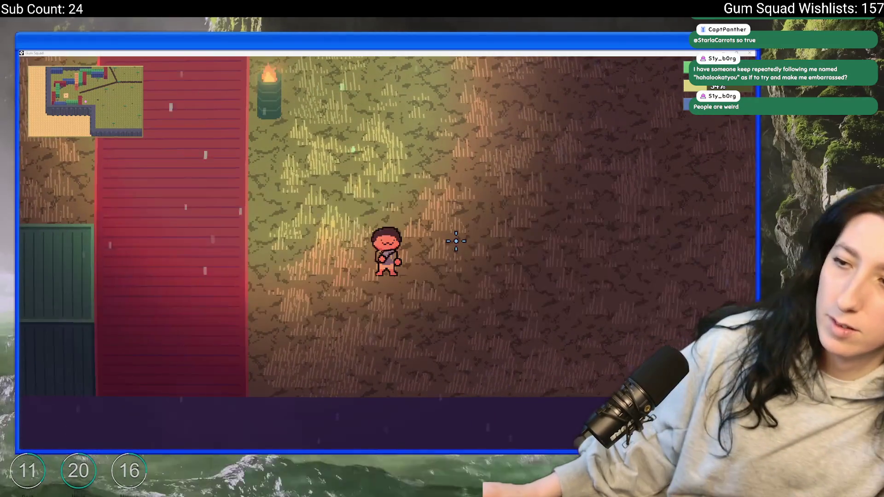
pyautogui.hotkey('alt', 'Tab')
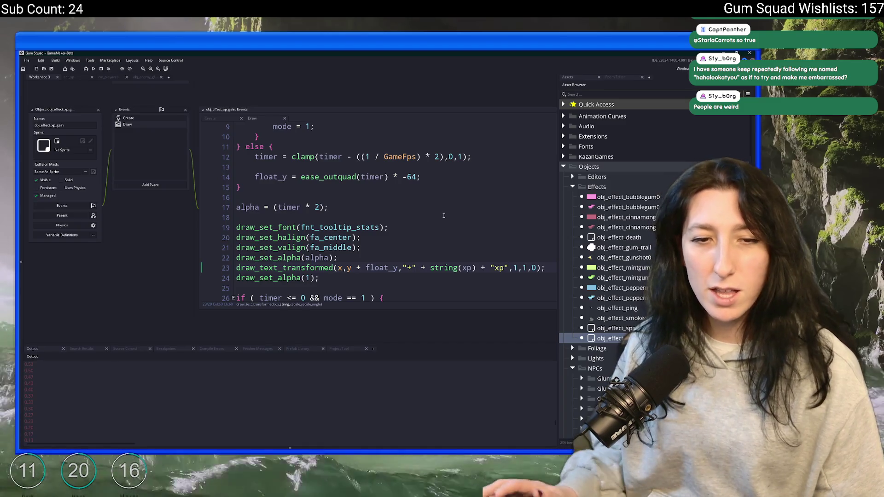
# Add draw_set_color(c_white); after the alpha line, then begin a draw_text_outline(x,y call.
pyautogui.scroll(-2, 443, 216)
pyautogui.scroll(5, 346, 204)
pyautogui.scroll(1, 390, 161)
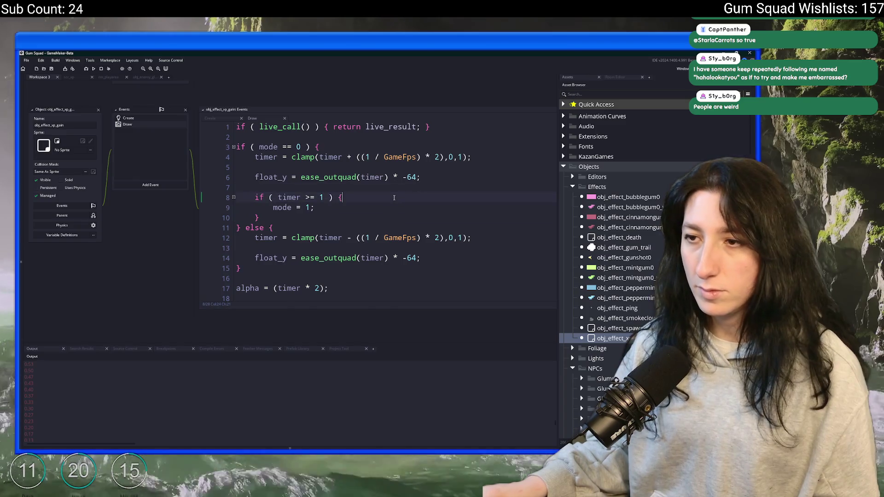
pyautogui.scroll(-5, 382, 207)
pyautogui.scroll(-3, 385, 257)
pyautogui.scroll(3, 386, 208)
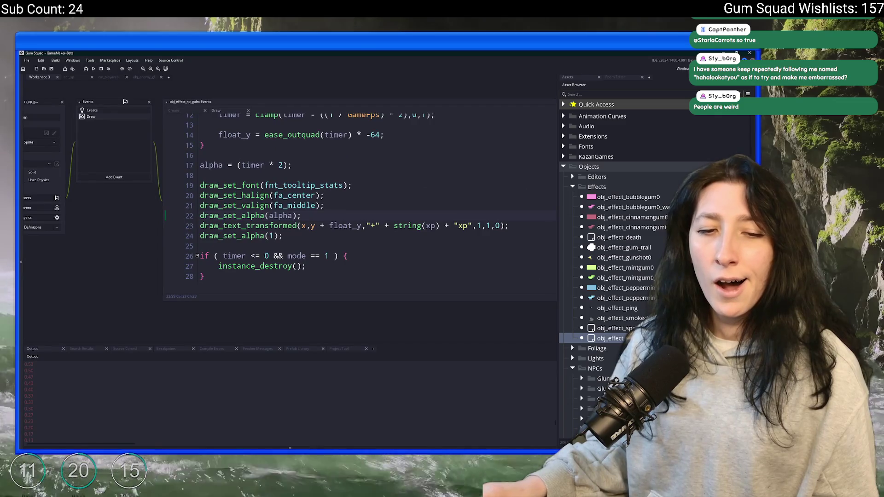
pyautogui.click(386, 202)
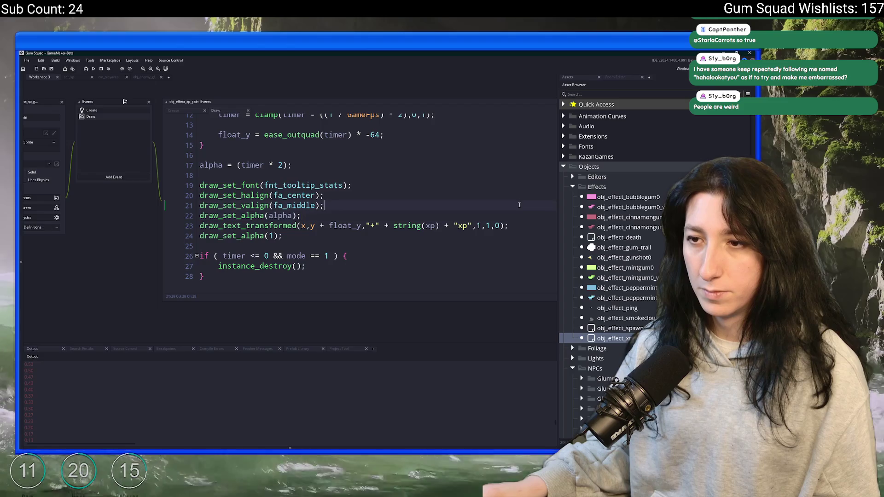
pyautogui.click(542, 215)
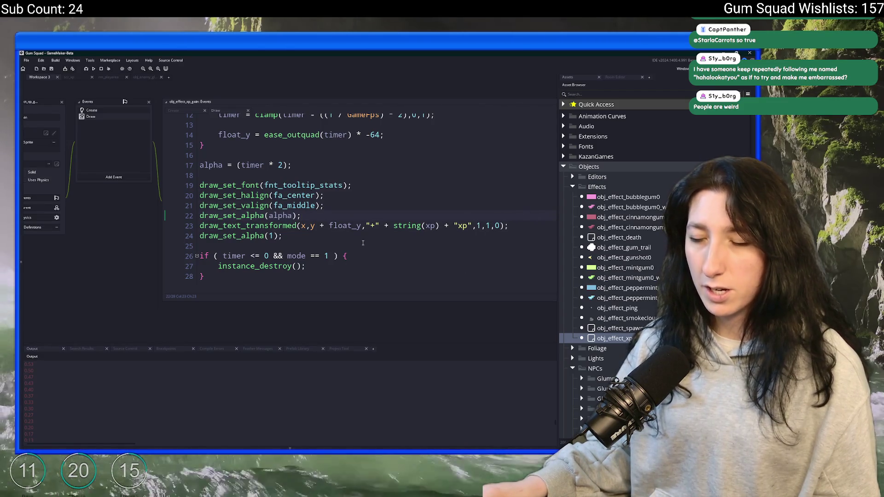
pyautogui.press('Return')
pyautogui.write('draw')
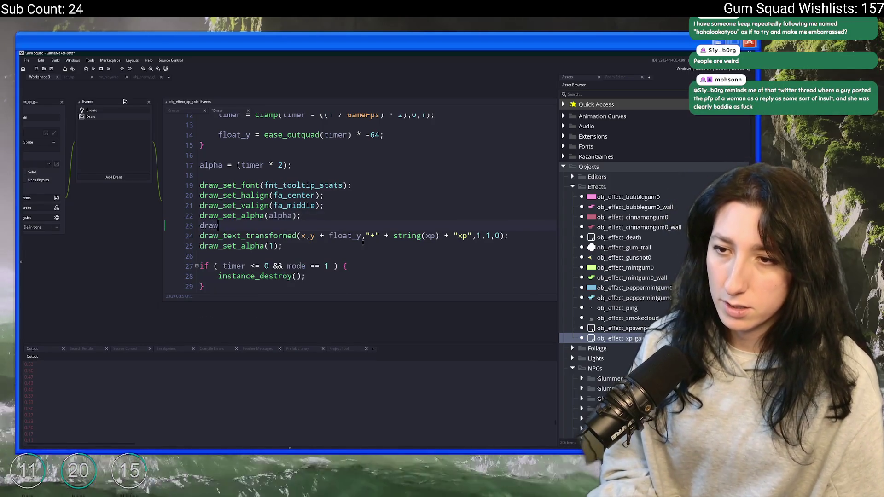
pyautogui.write('_set_color(c_white);')
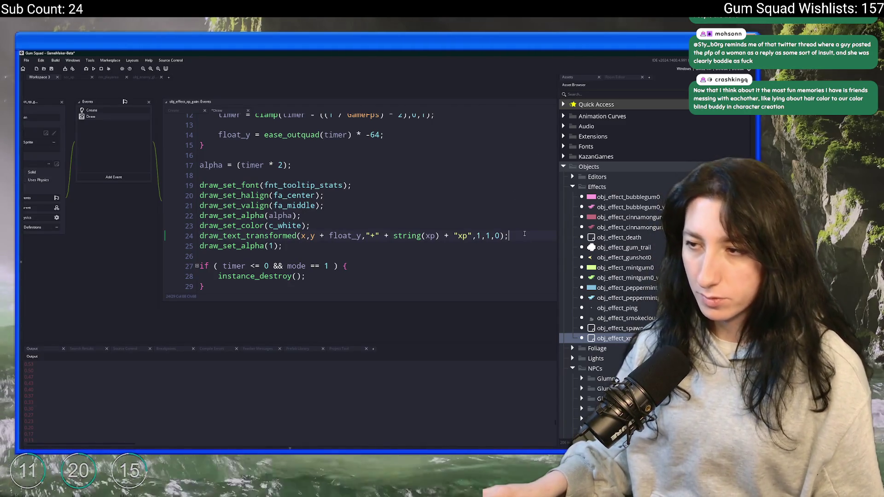
pyautogui.press('Return')
pyautogui.write('draw_text_outline')
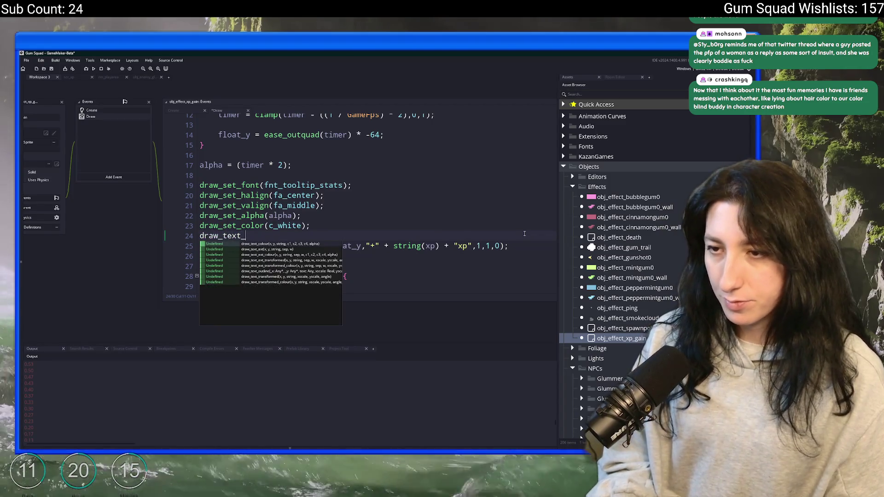
pyautogui.write('(')
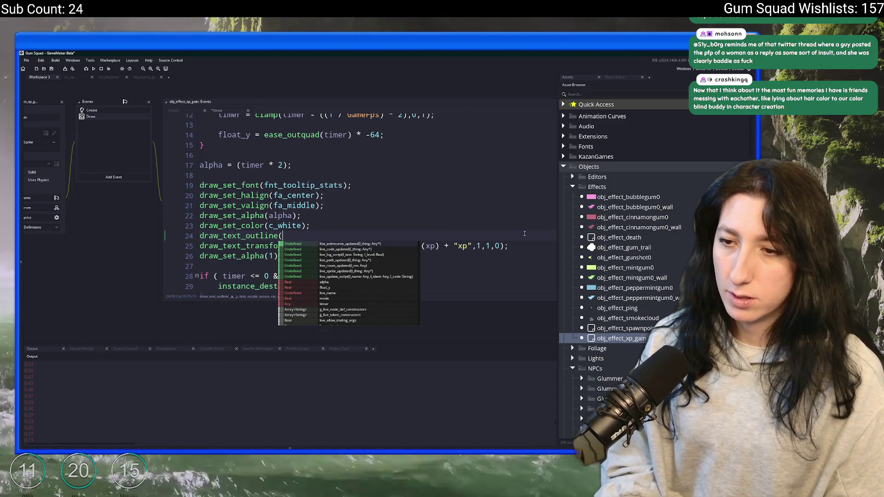
pyautogui.write('x,y,u')
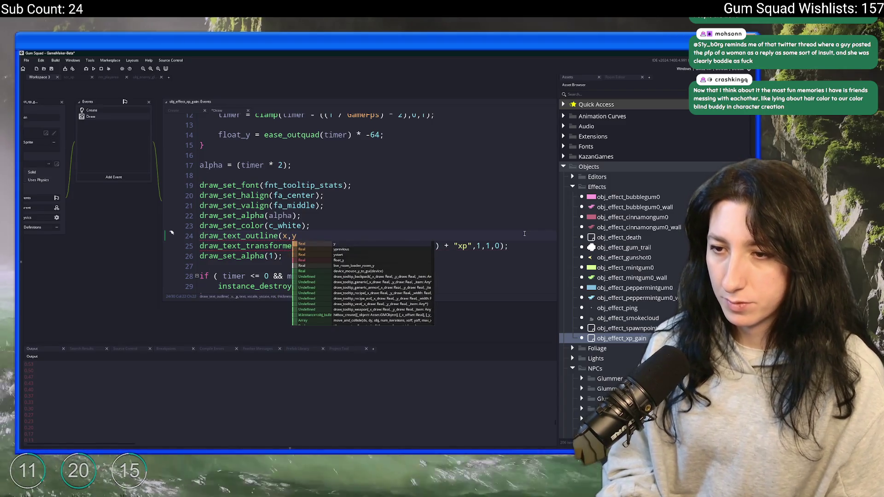
# Remove the stray 'u' and add var _xp_str = "+" + string(xp) + "xp"; after the colour line.
pyautogui.press('BackSpace')
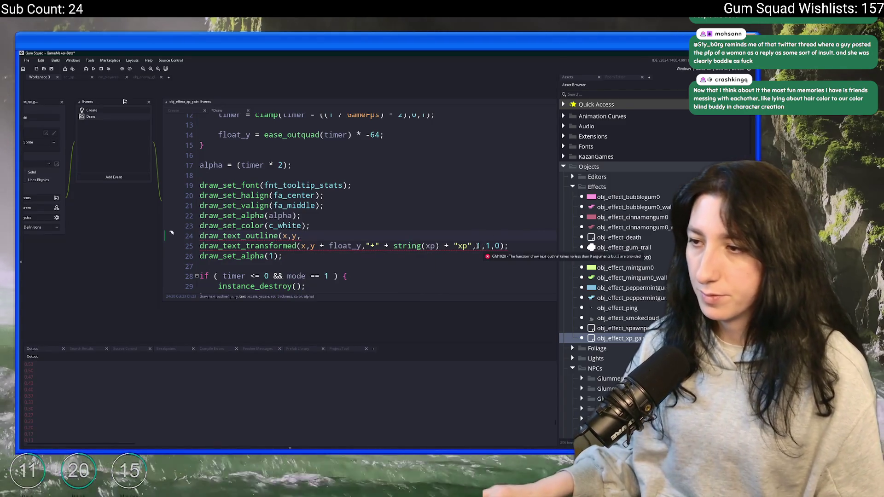
pyautogui.click(383, 255)
pyautogui.click(377, 227)
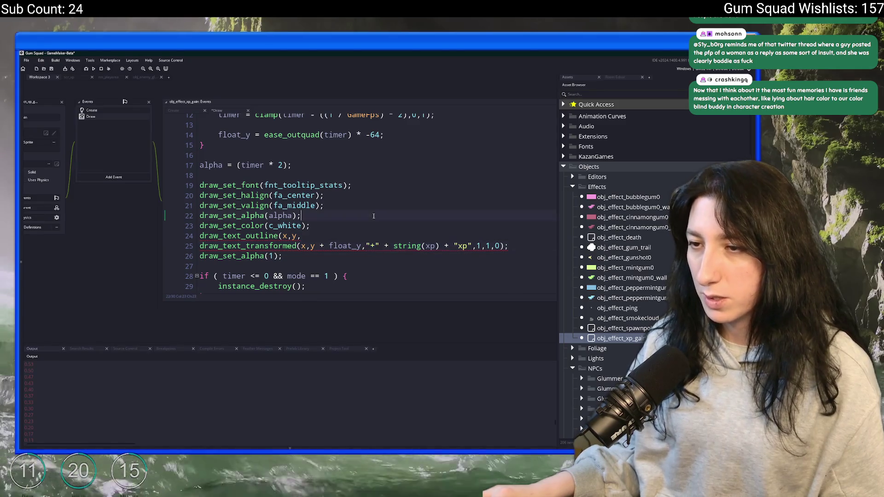
pyautogui.press('Return')
pyautogui.press('Return')
pyautogui.write('var _')
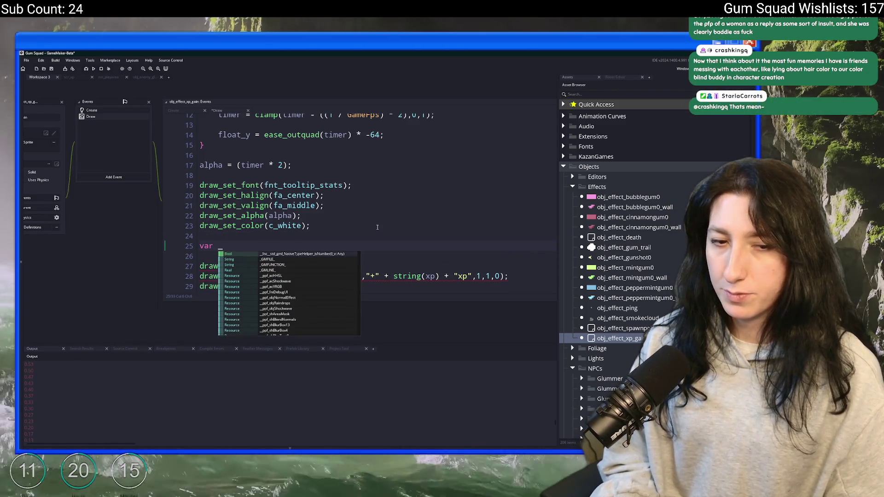
pyautogui.write('xp_str = "+" + string(xp) + "xp";')
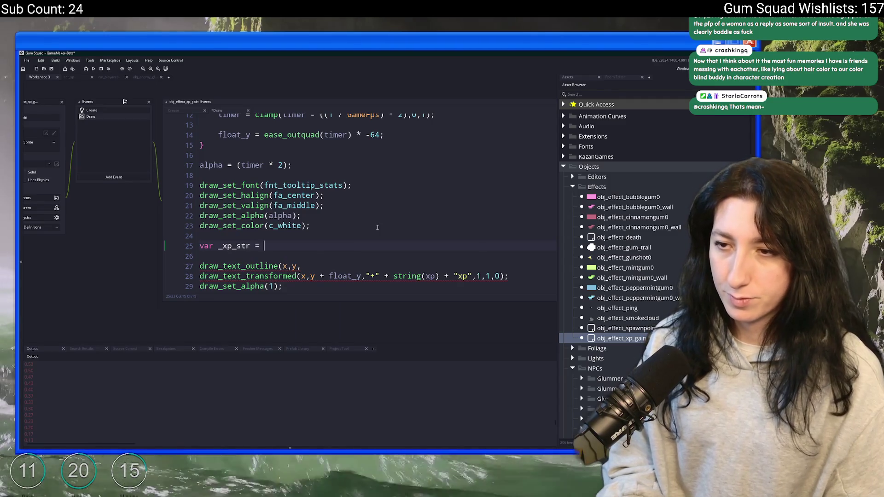
# Use _xp_str in the outline call and in place of the joined text on line 28.
pyautogui.doubleClick(234, 246)
pyautogui.hotkey('ctrl', 'c')
pyautogui.click(302, 266)
pyautogui.hotkey('ctrl', 'v')
pyautogui.moveTo(472, 276); pyautogui.dragTo(366, 277)
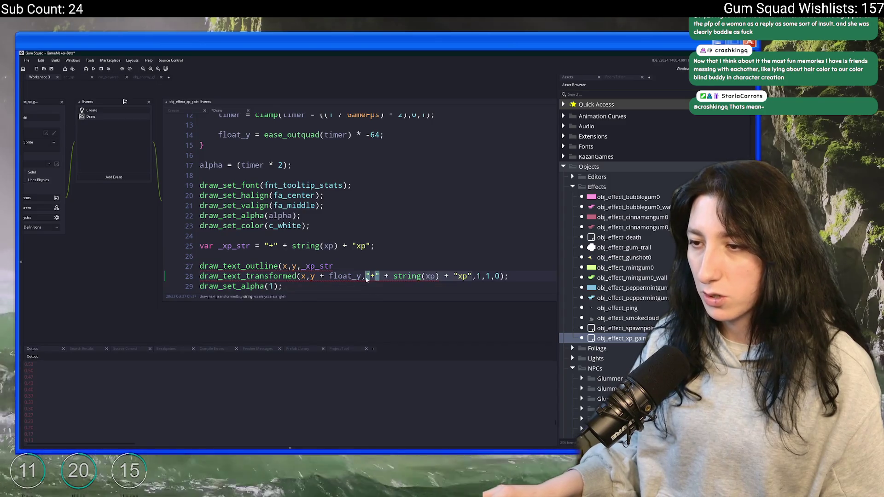
pyautogui.hotkey('ctrl', 'v')
# Finish the outline call with arguments 1,1,0,1, OutlineColor and draw_get_alpha().
pyautogui.click(370, 268)
pyautogui.write(',')
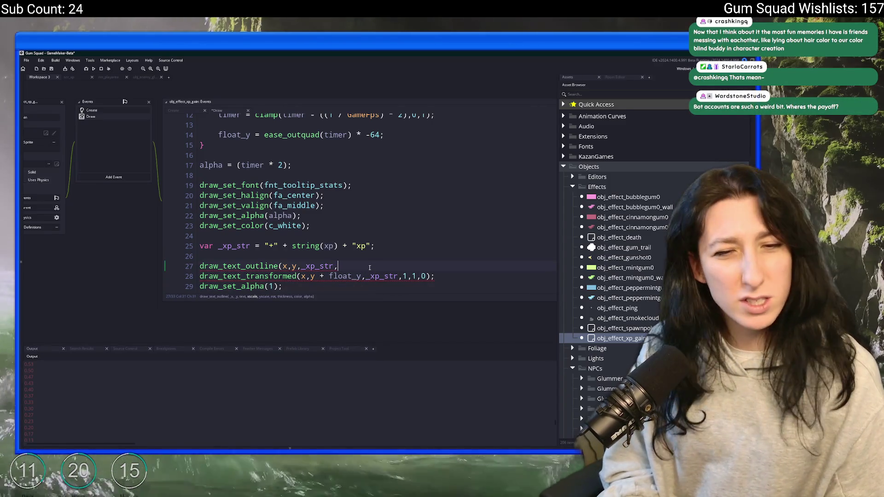
pyautogui.write('1,1,0')
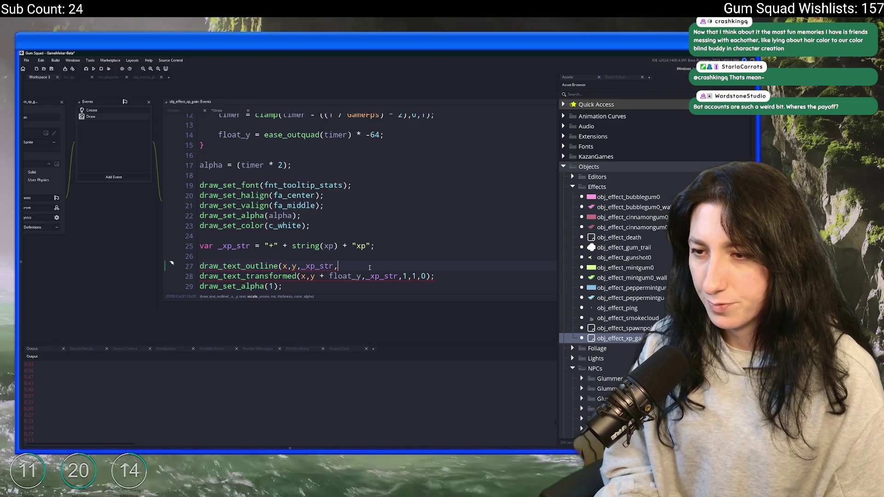
pyautogui.write(',')
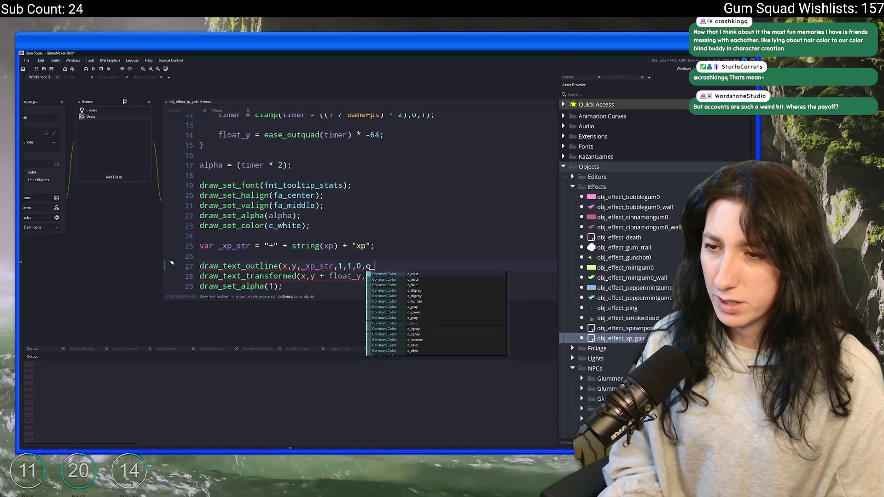
pyautogui.write('1,')
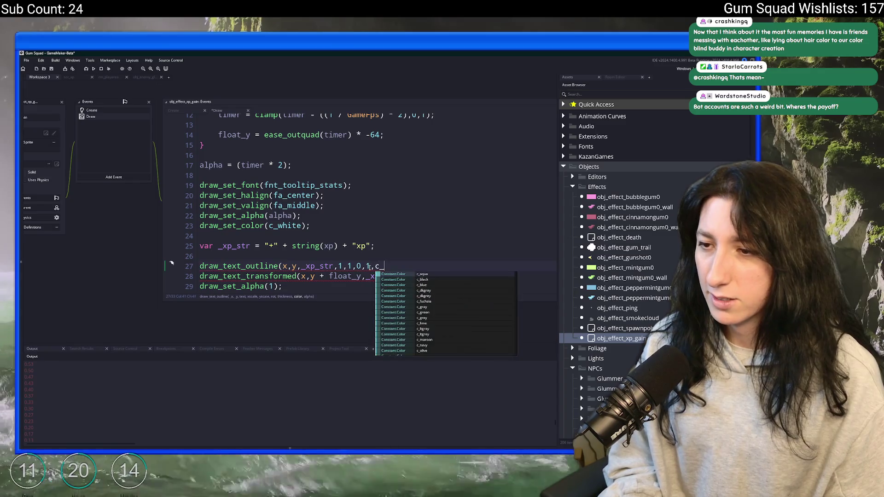
pyautogui.write('outline')
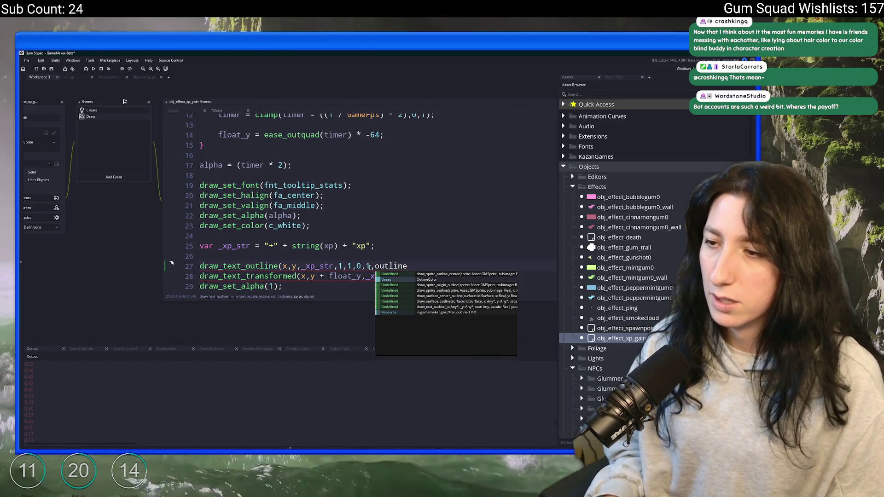
pyautogui.press('Return')
pyautogui.write(',1')
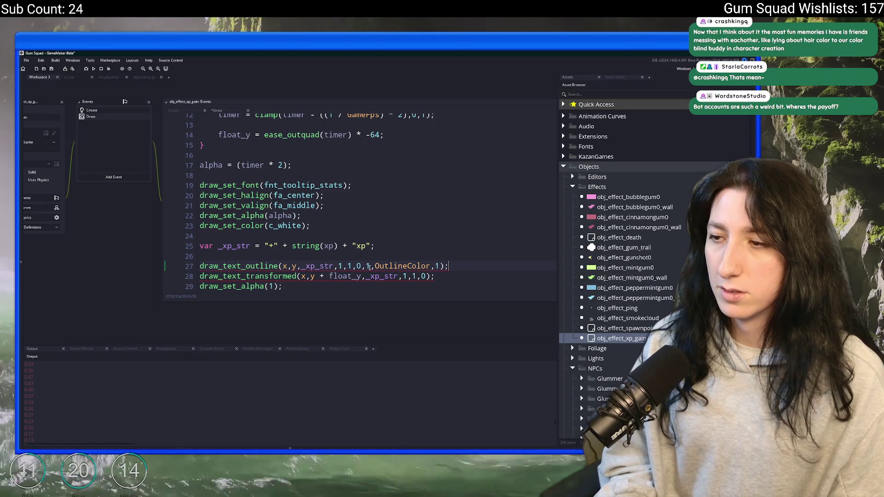
pyautogui.write('draw_get_a')
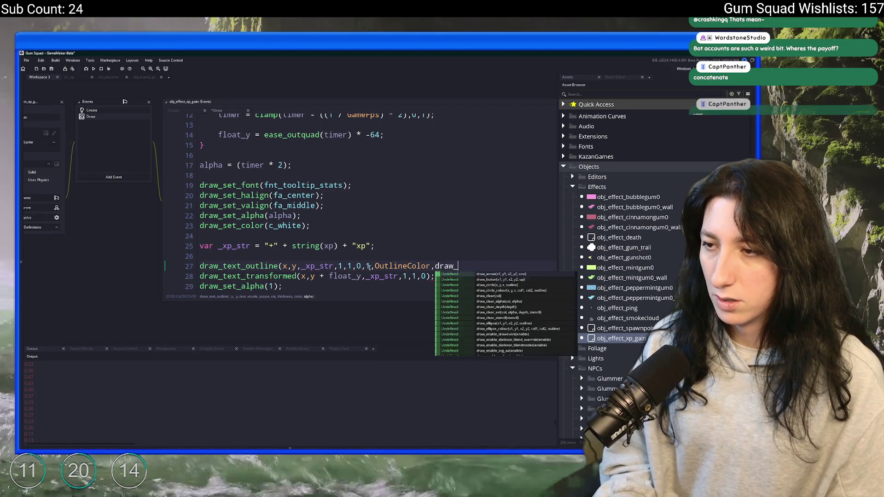
pyautogui.press('Return')
# Check the outlined xp popup in the running game.
pyautogui.press('F5')
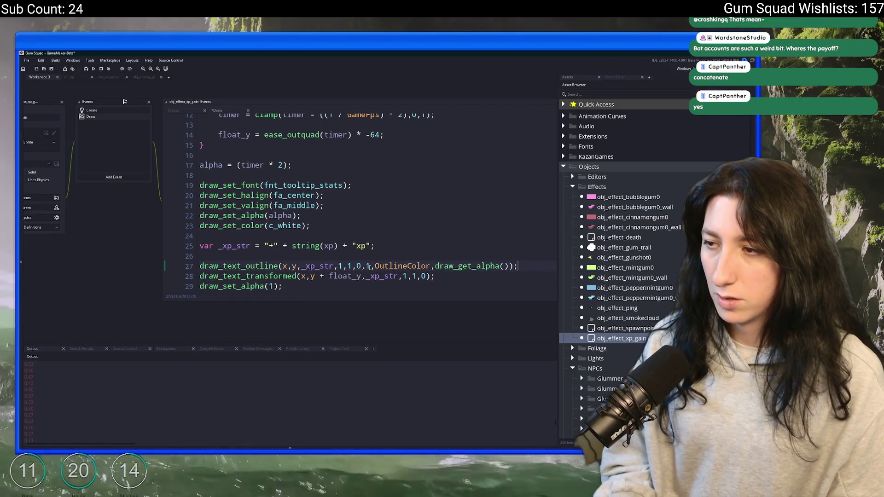
pyautogui.hotkey('alt', 'Tab')
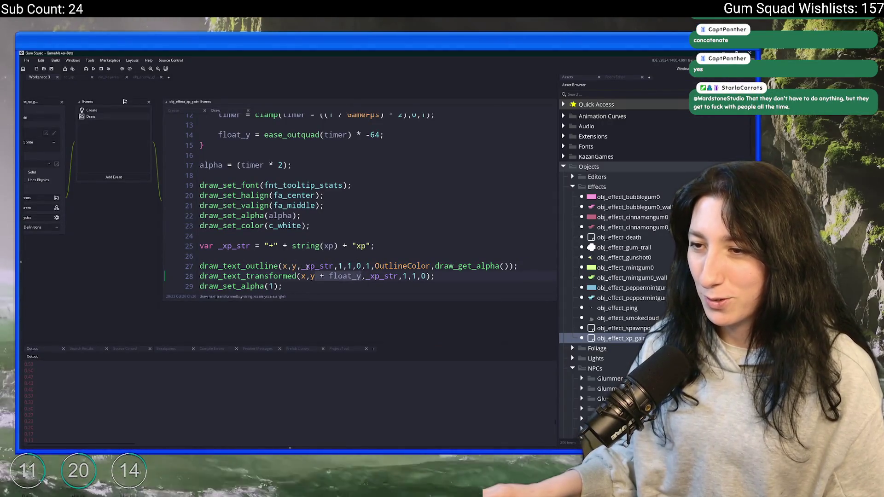
pyautogui.hotkey('alt', 'Tab')
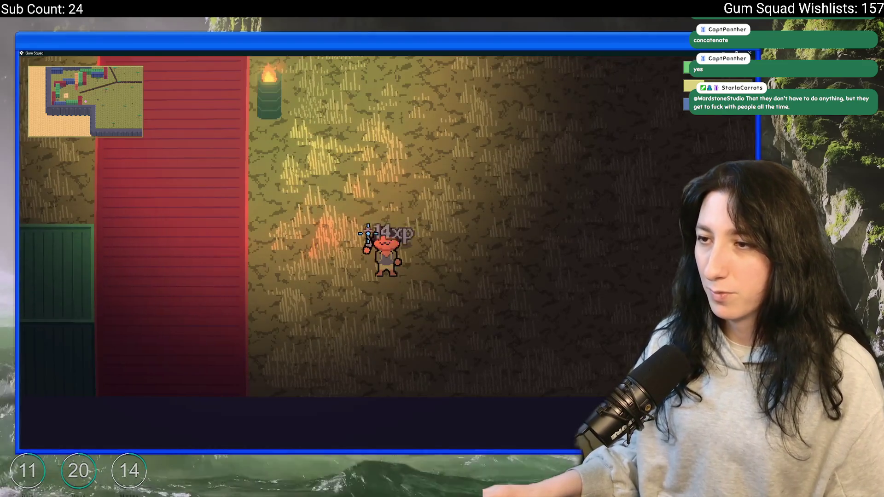
# Walk the character around with WASD to trigger xp popups in the game.
pyautogui.press('w')
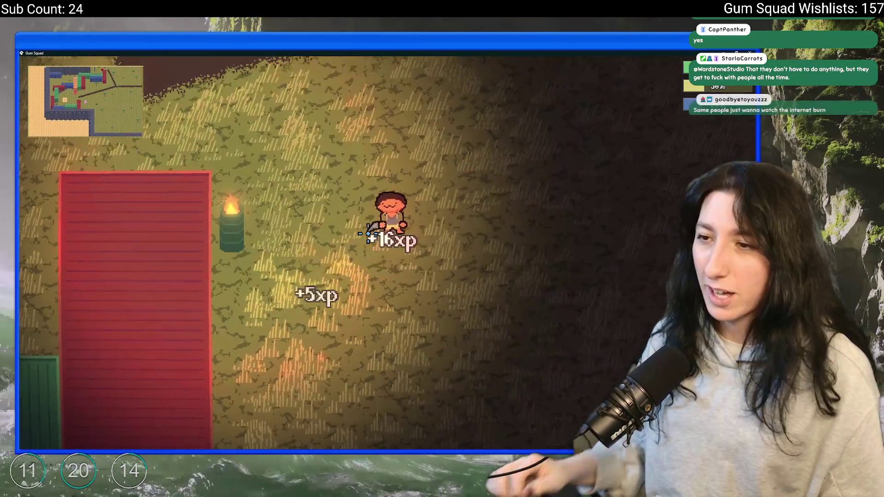
pyautogui.press('a')
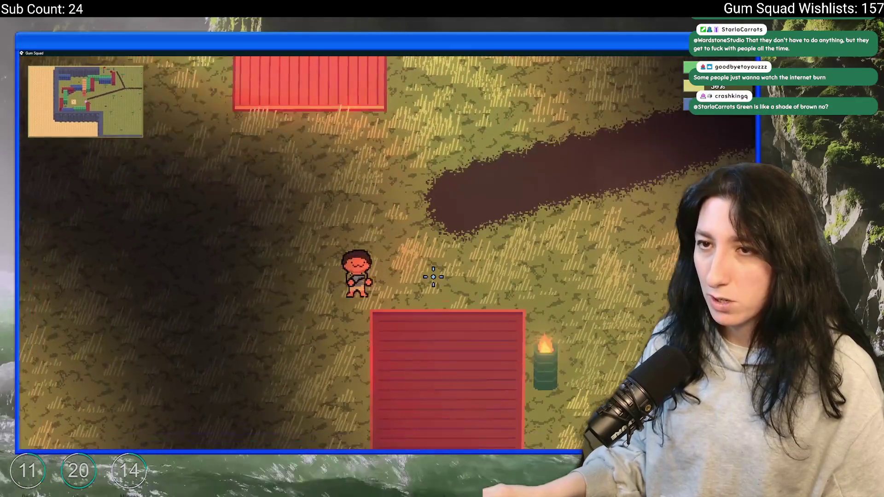
pyautogui.press('s')
pyautogui.press('a')
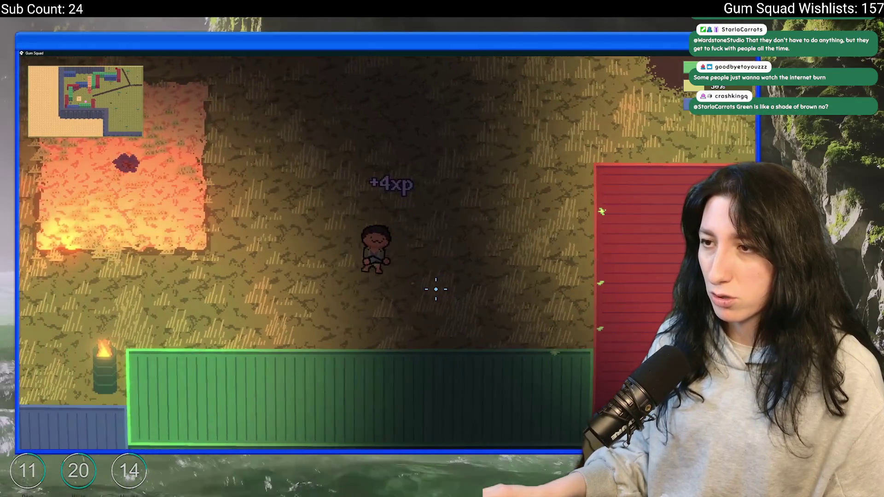
pyautogui.press('a')
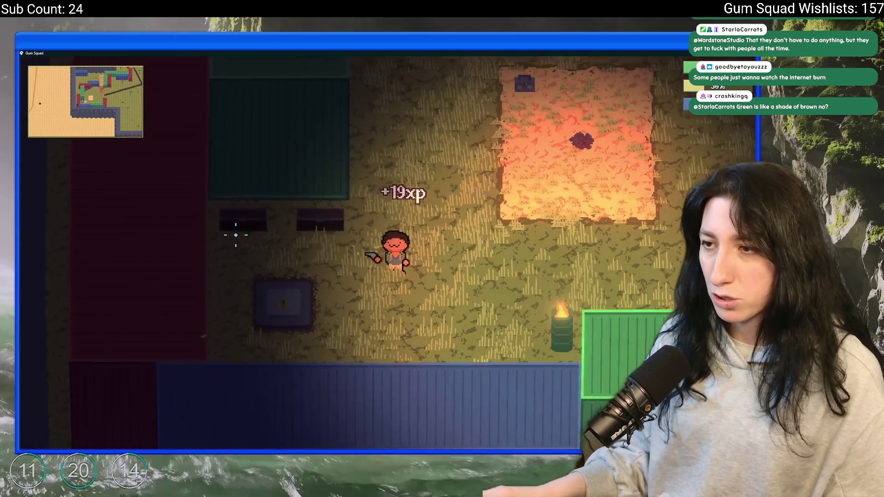
pyautogui.press('d')
pyautogui.press('w')
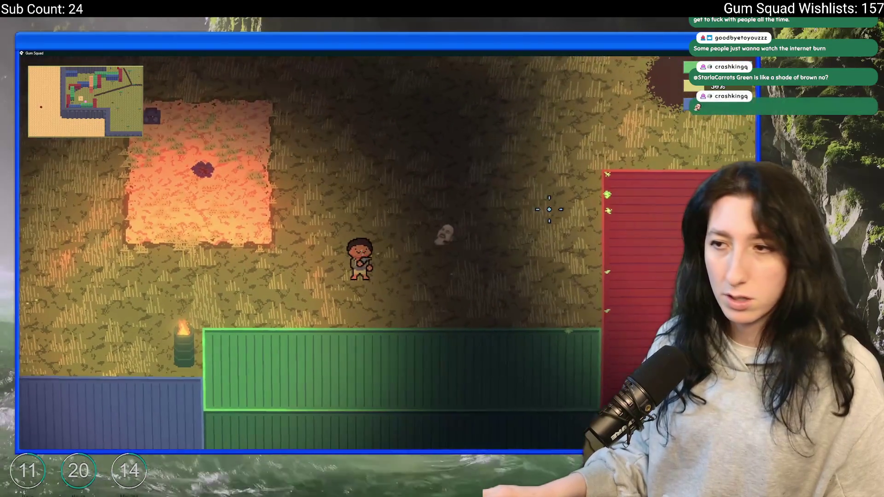
pyautogui.press('a')
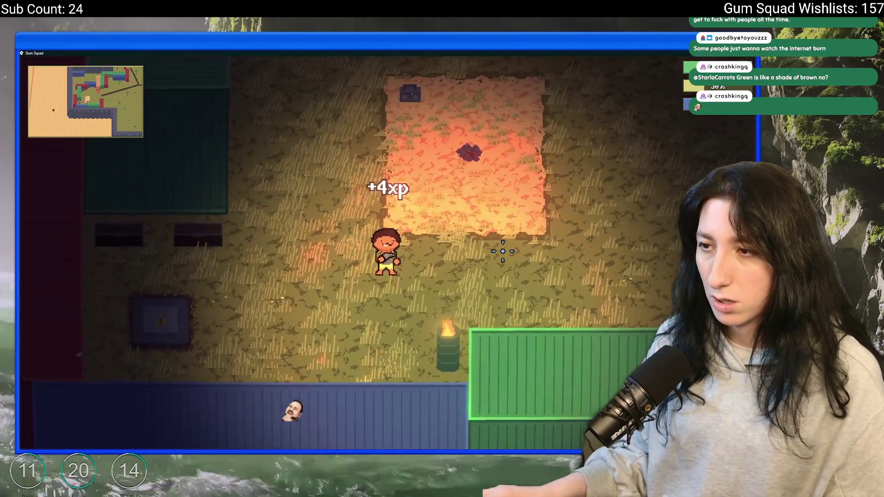
# Delete the stray closing bracket on line 6, then check the easing in the game.
pyautogui.hotkey('alt', 'Tab')
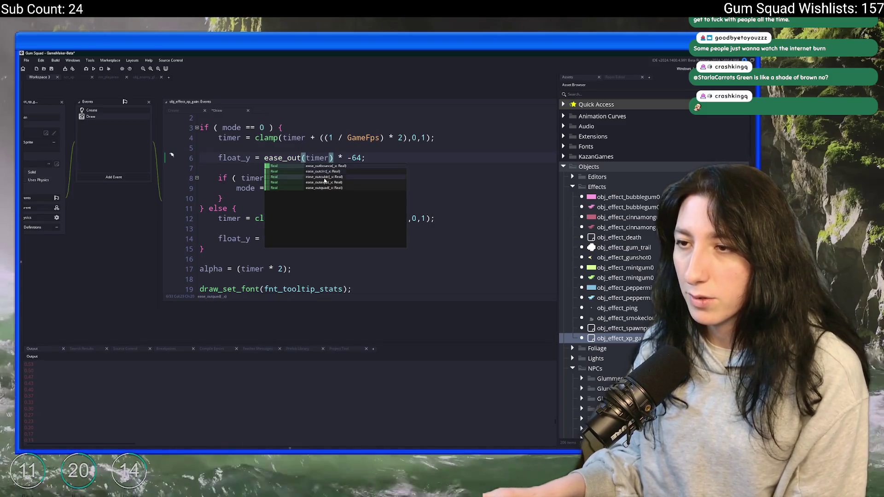
pyautogui.press('Delete')
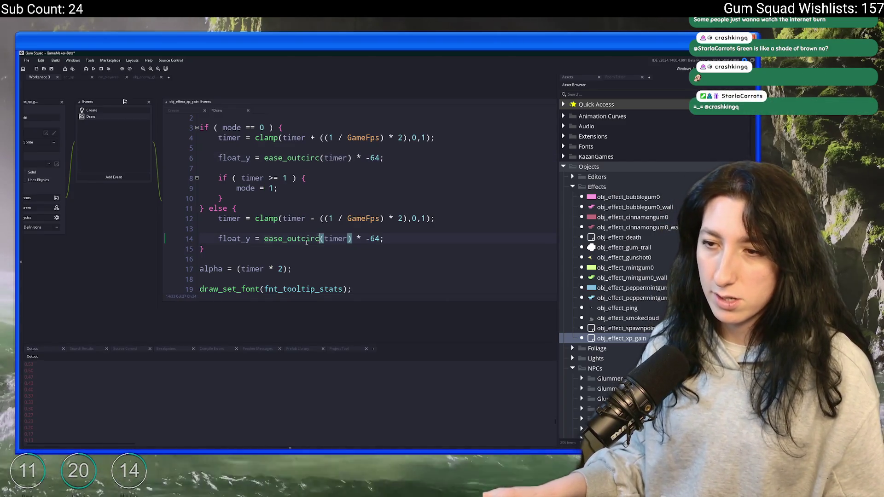
pyautogui.hotkey('alt', 'Tab')
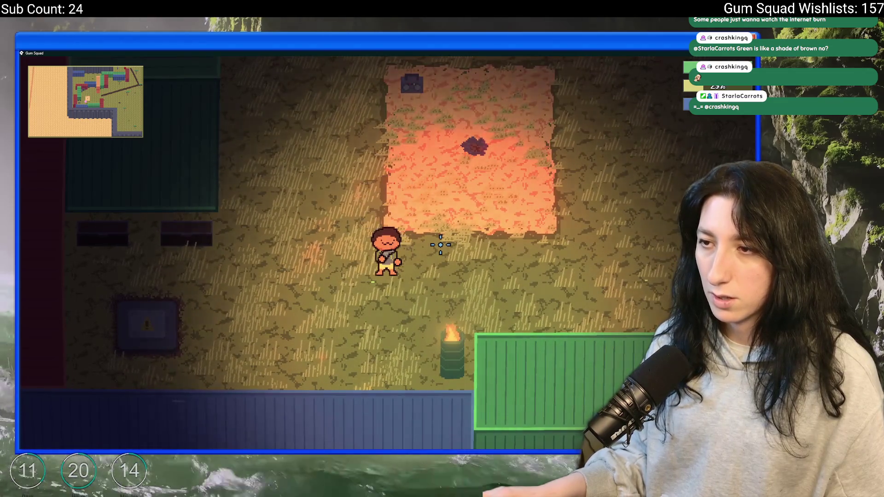
pyautogui.hotkey('alt', 'Tab')
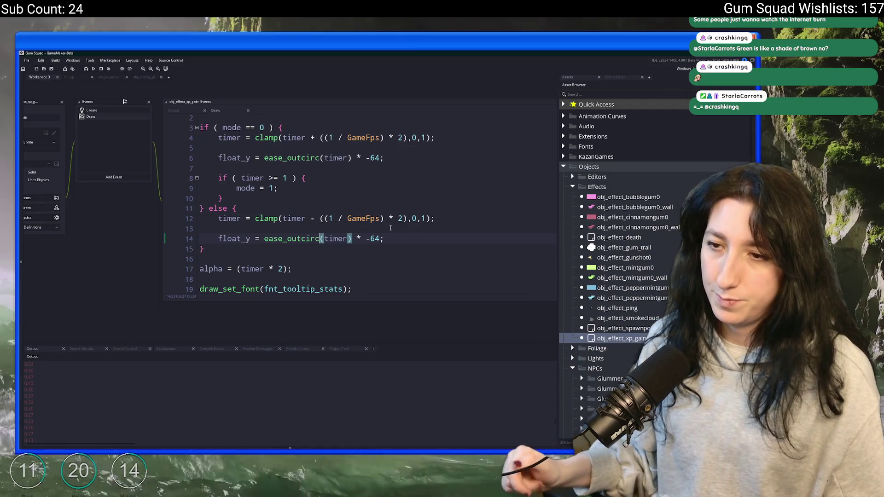
# Change the rise distance from -64 to -32 in both float_y lines.
pyautogui.scroll(-5, 409, 240)
pyautogui.scroll(3, 263, 217)
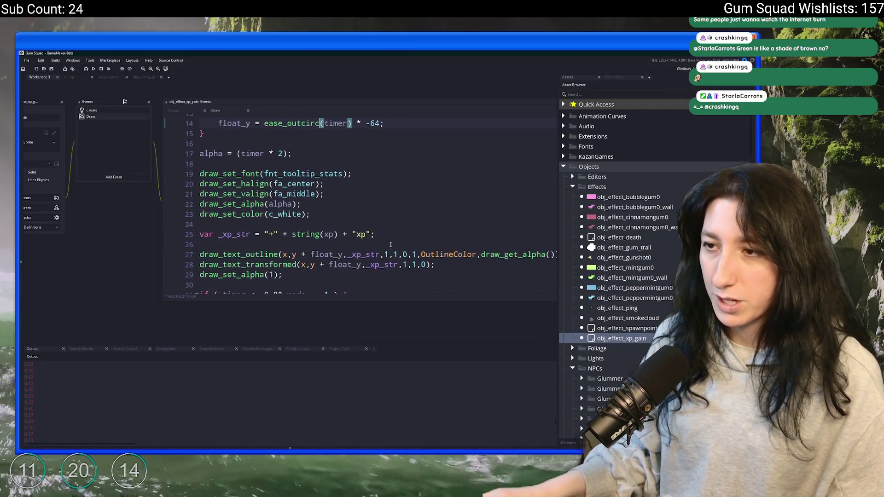
pyautogui.scroll(2, 262, 217)
pyautogui.doubleClick(375, 239)
pyautogui.write('32')
pyautogui.doubleClick(375, 158)
pyautogui.write('32')
# Draw the outlined xp text at y - 32 on lines 27 and 28, then test in-game.
pyautogui.scroll(-2, 355, 223)
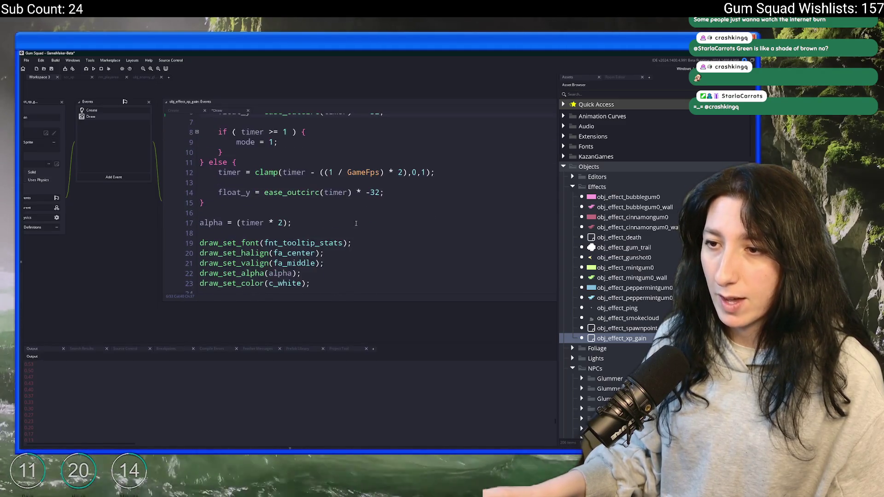
pyautogui.scroll(-2, 355, 224)
pyautogui.click(296, 278)
pyautogui.scroll(2, 327, 217)
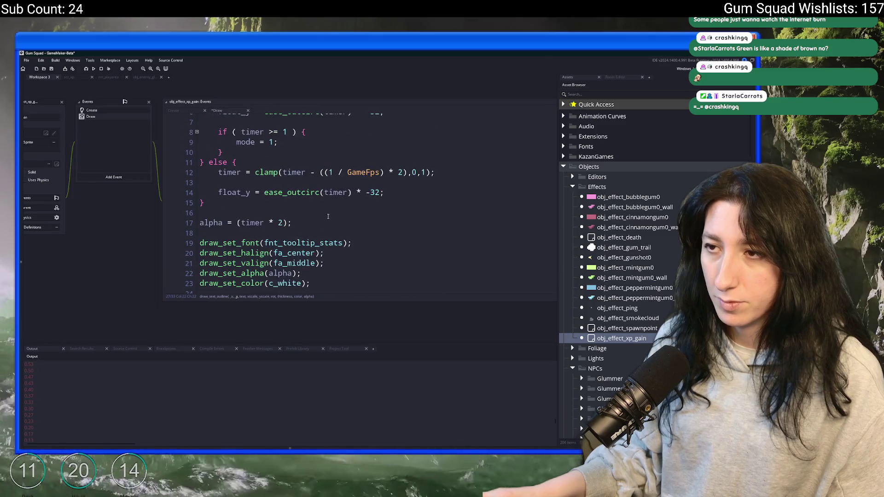
pyautogui.scroll(-2, 363, 180)
pyautogui.write('-')
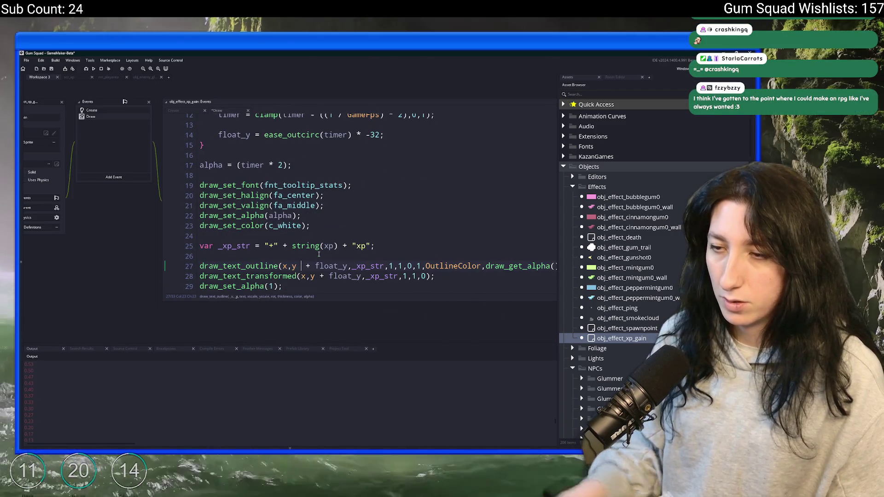
pyautogui.scroll(-1, 318, 254)
pyautogui.write('32')
pyautogui.click(316, 253)
pyautogui.write('- 32')
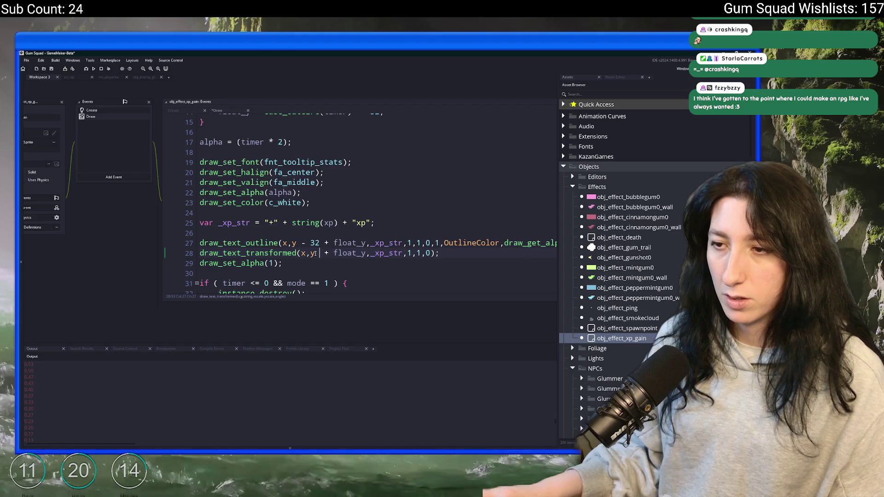
pyautogui.press('F5')
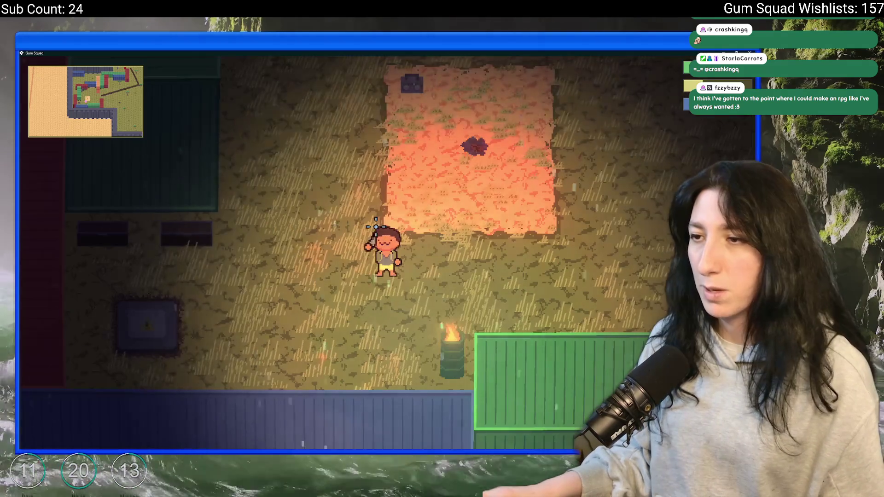
# Walk right and back left to pop +8xp and +15xp labels, then return to the Draw code.
pyautogui.press('d')
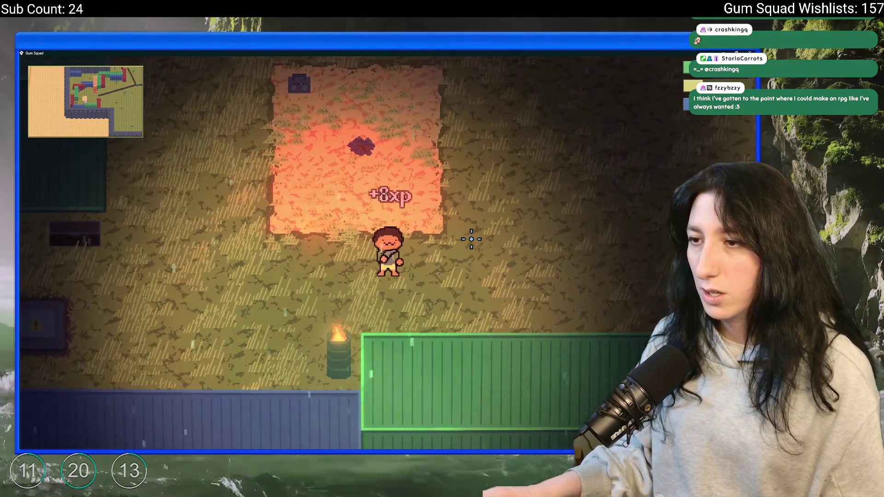
pyautogui.press('a')
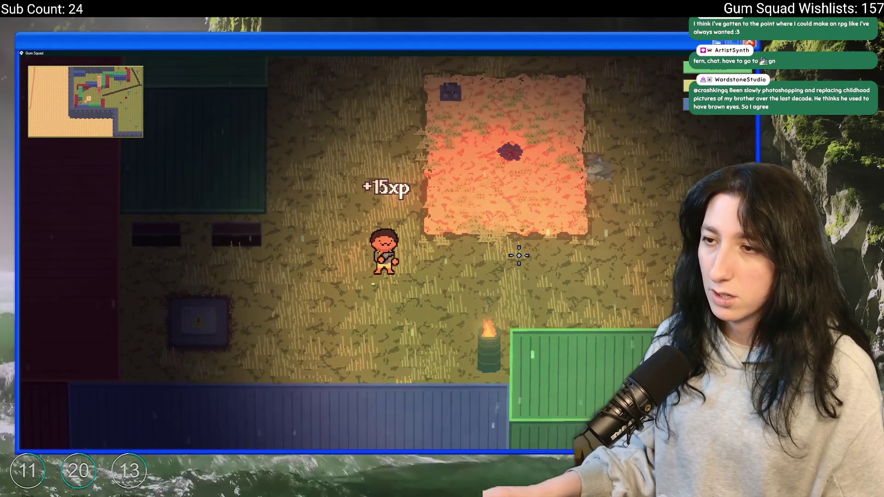
pyautogui.hotkey('alt', 'Tab')
pyautogui.scroll(2, 498, 252)
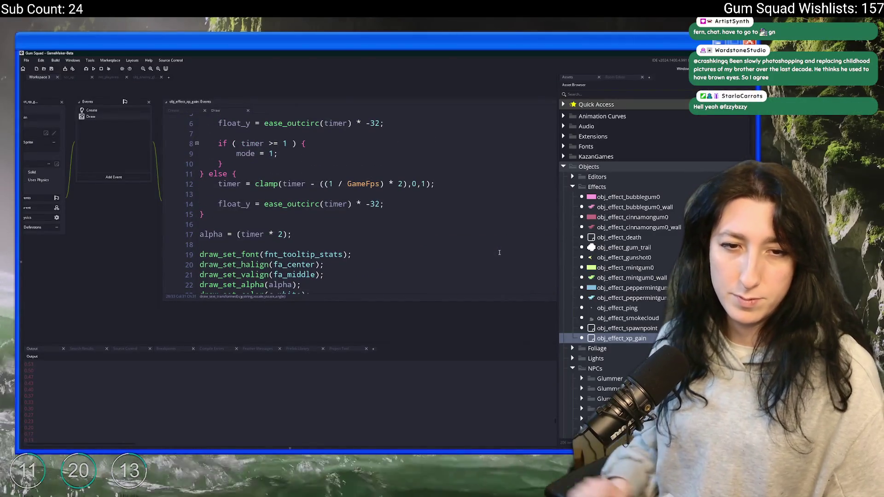
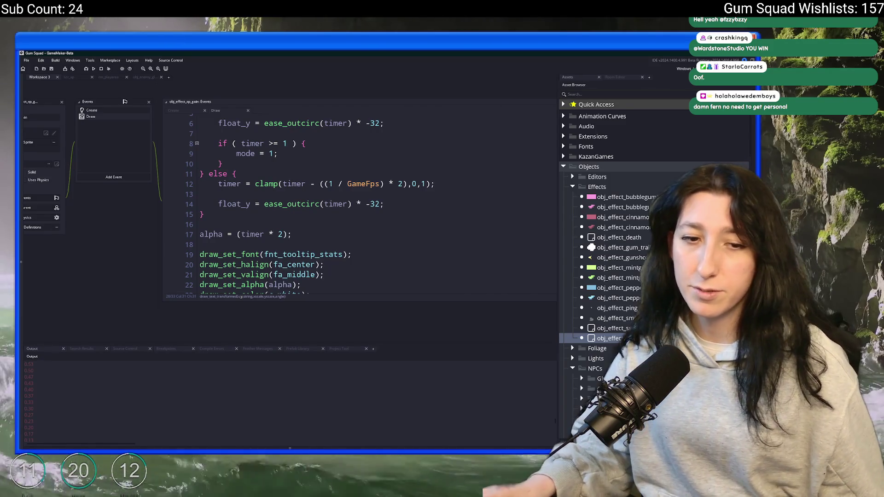
# Inspect the else branch on line 11 and the timer on line 8 of obj_effect_xp_gain's Draw event.
pyautogui.click(302, 174)
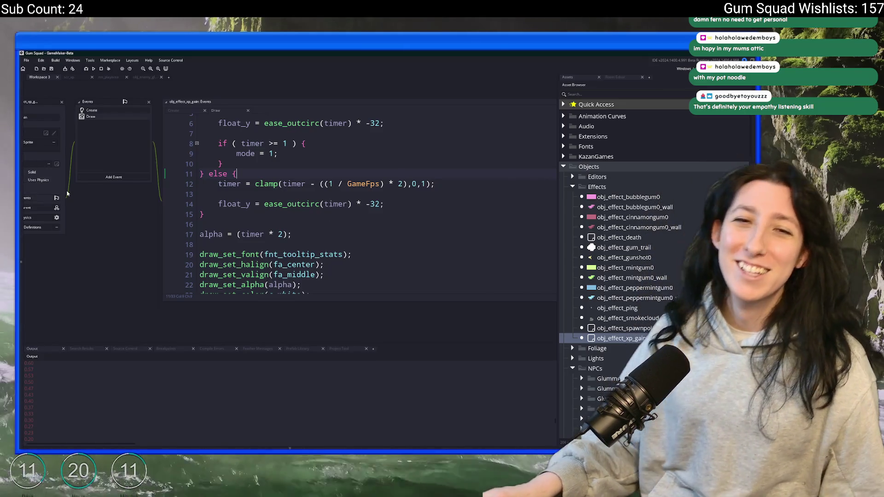
pyautogui.scroll(2, 219, 164)
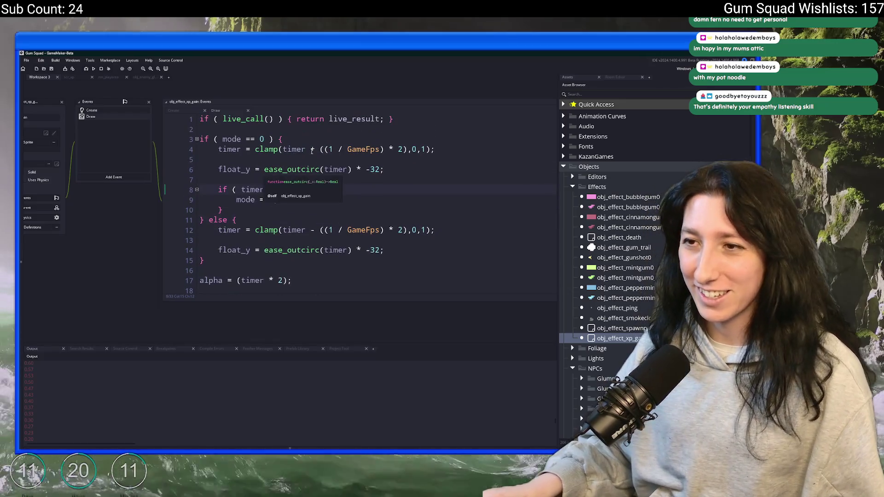
pyautogui.click(263, 189)
pyautogui.scroll(-2, 327, 156)
pyautogui.scroll(-3, 327, 157)
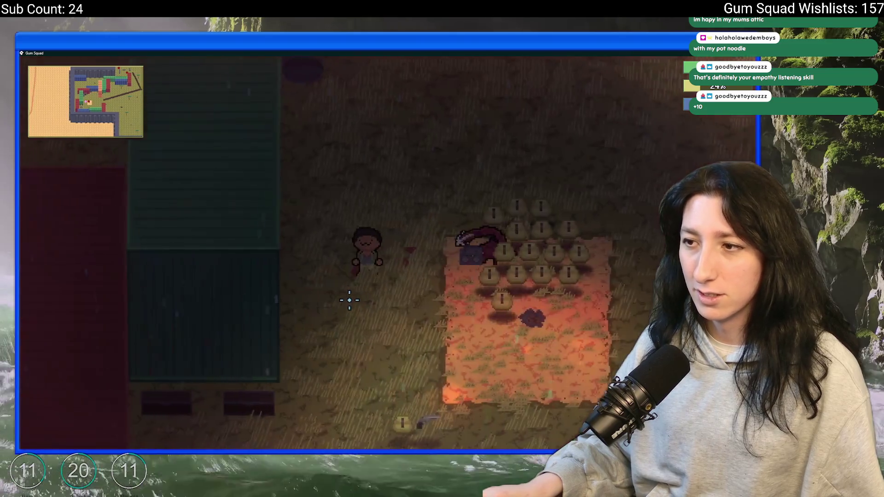
# Shoot the enemy beside the player for +10xp, then walk down the field past the warning-sign box.
pyautogui.press('s')
pyautogui.press('d')
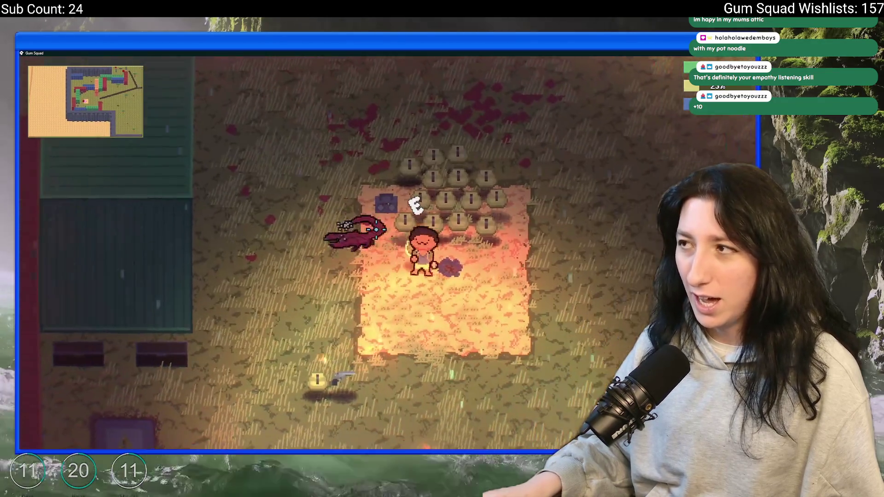
pyautogui.click(378, 228)
pyautogui.press('d')
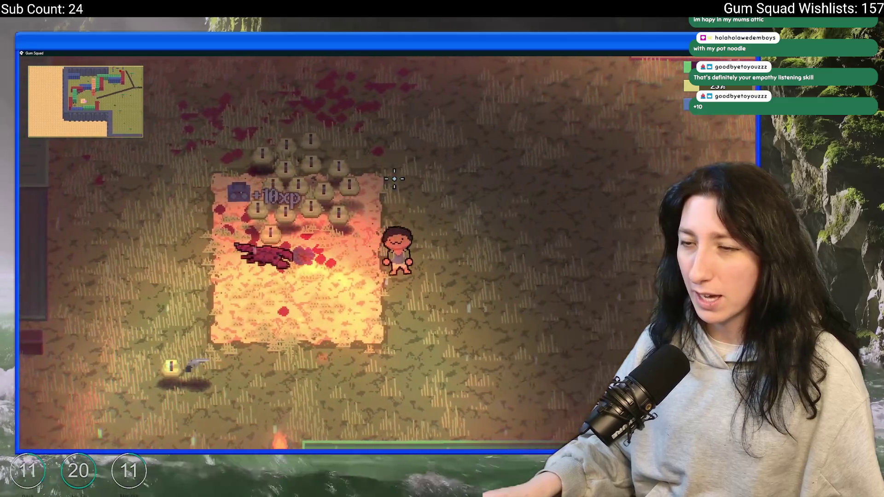
pyautogui.press('d')
pyautogui.press('s')
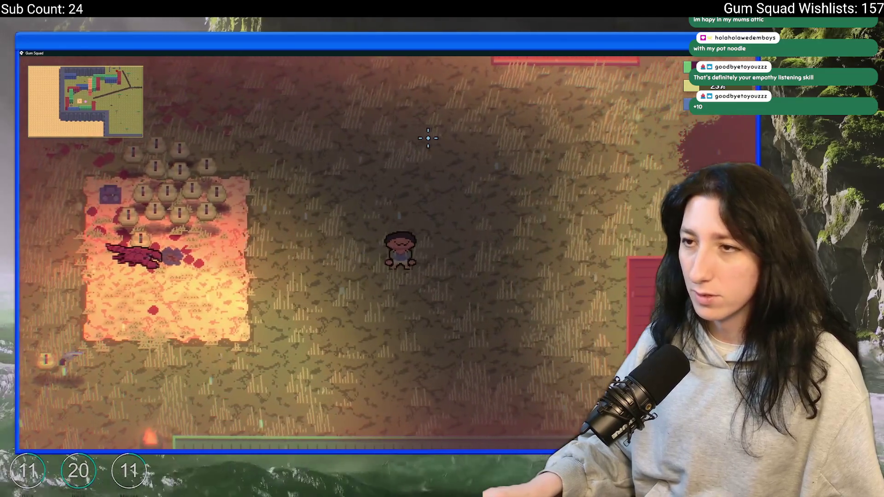
pyautogui.press('a')
pyautogui.press('s')
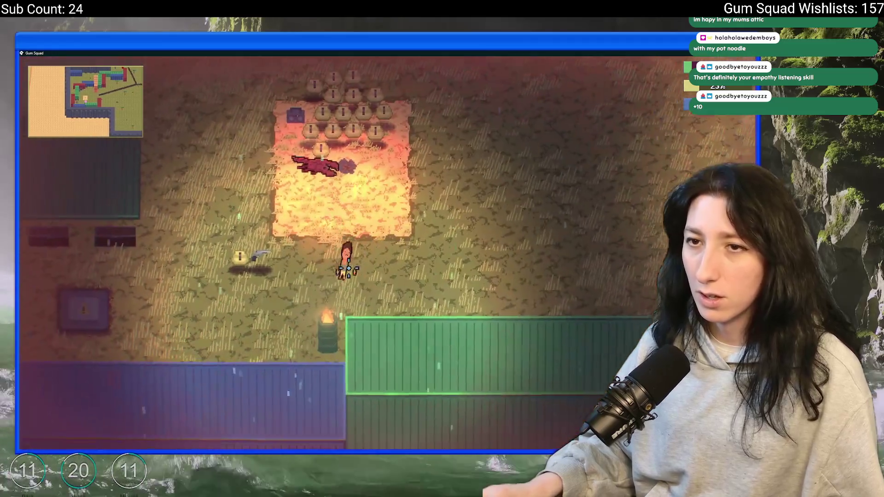
pyautogui.press('a')
pyautogui.press('s')
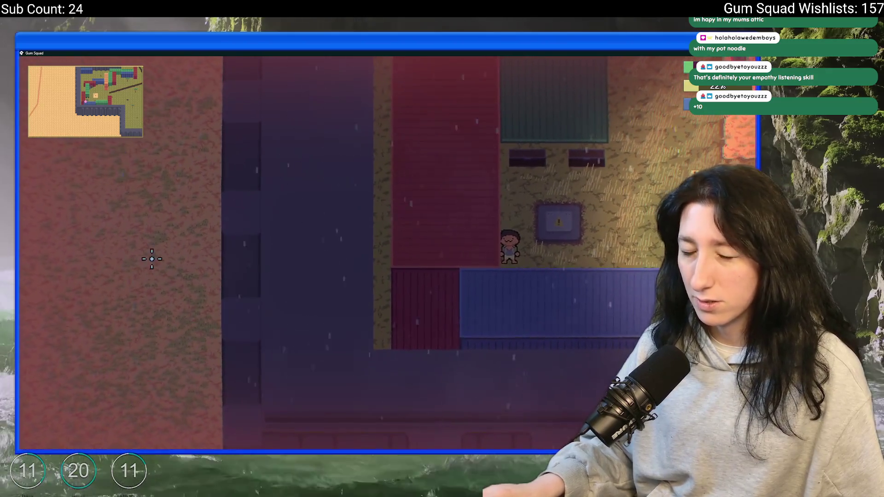
# Walk through the fire-barrel yard onto the orange carpet.
pyautogui.press('d')
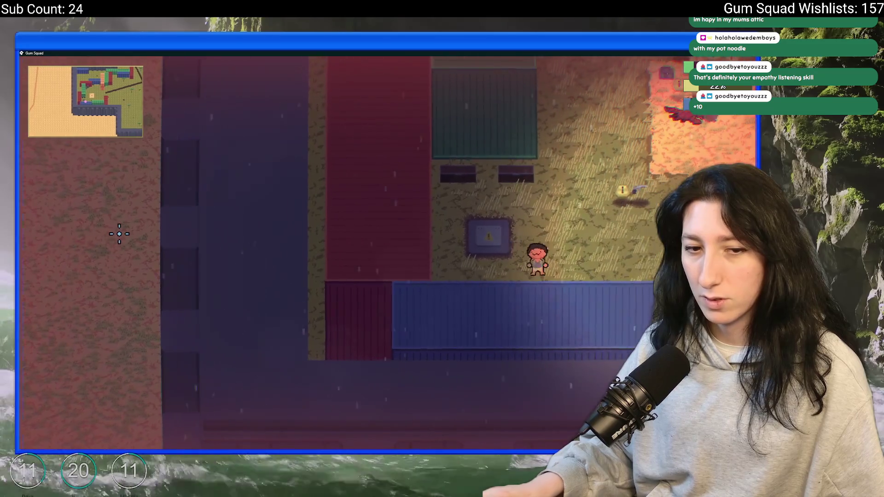
pyautogui.press('w')
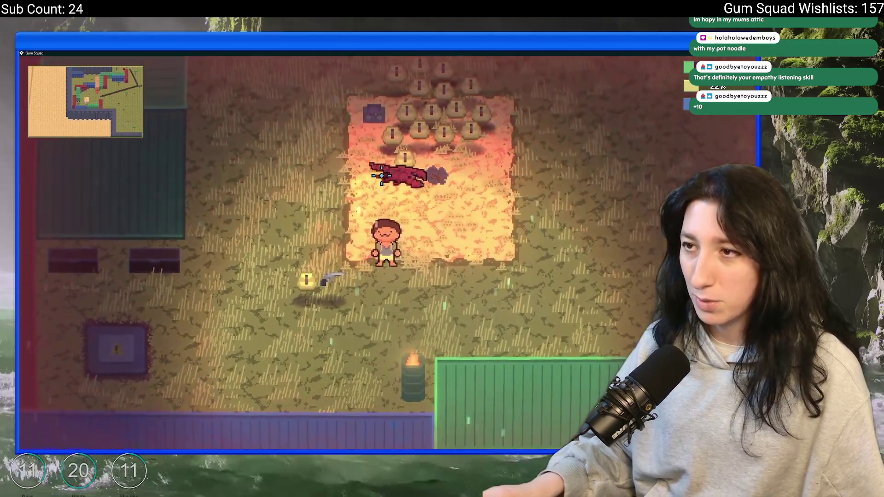
pyautogui.press('a')
pyautogui.press('d')
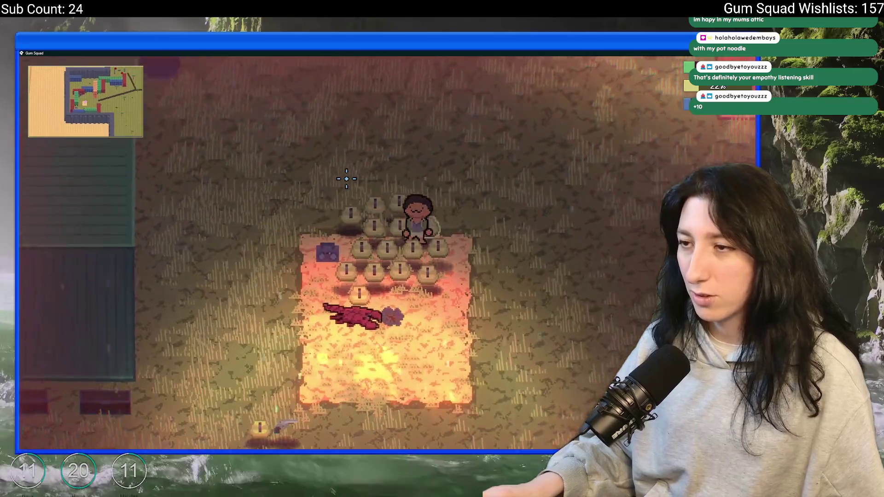
pyautogui.press('s')
pyautogui.press('s')
pyautogui.press('a')
# Drop both Pea Shooters from the inventory, then walk toward the green container.
pyautogui.press('Tab')
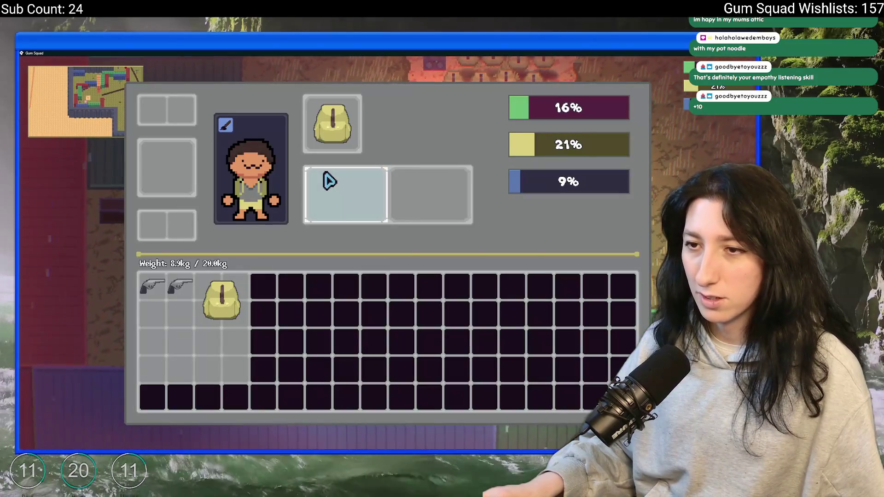
pyautogui.rightClick(196, 298)
pyautogui.rightClick(162, 296)
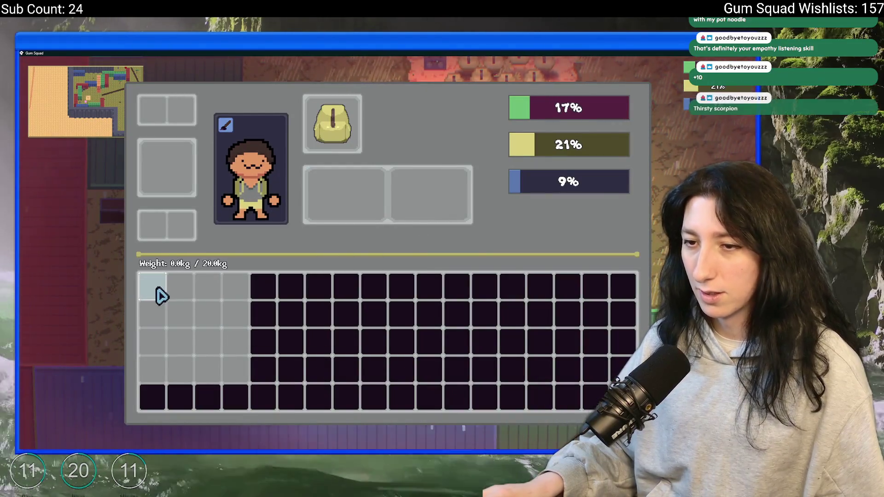
pyautogui.press('Tab')
# Walk around the green container watching the +10xp popup, then Alt+Tab back to GameMaker.
pyautogui.press('d')
pyautogui.press('d')
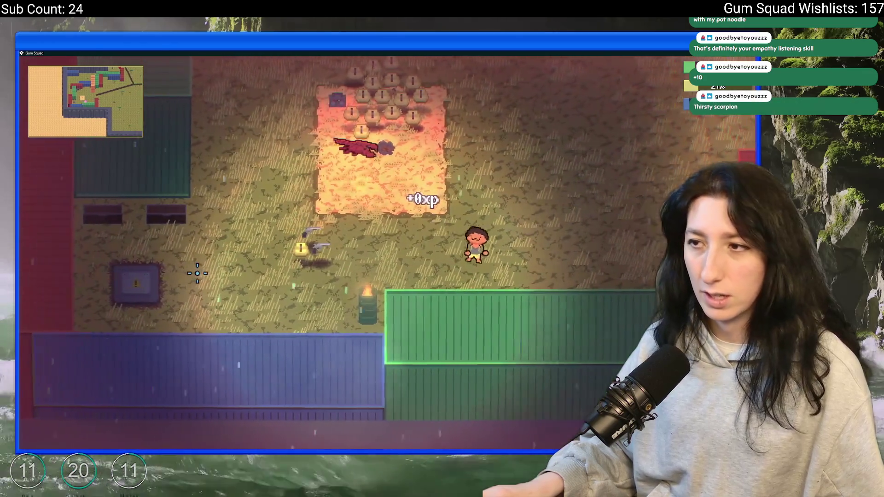
pyautogui.press('s')
pyautogui.press('d')
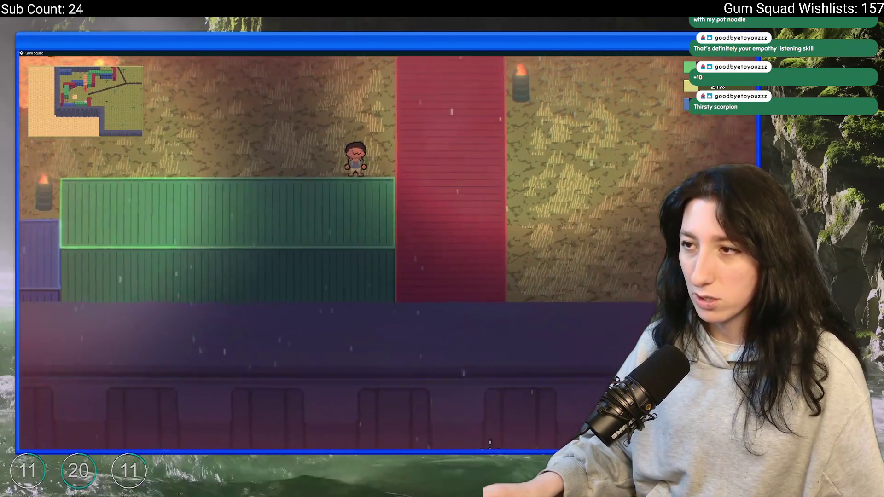
pyautogui.press('w')
pyautogui.press('a')
pyautogui.press('a')
pyautogui.press('w')
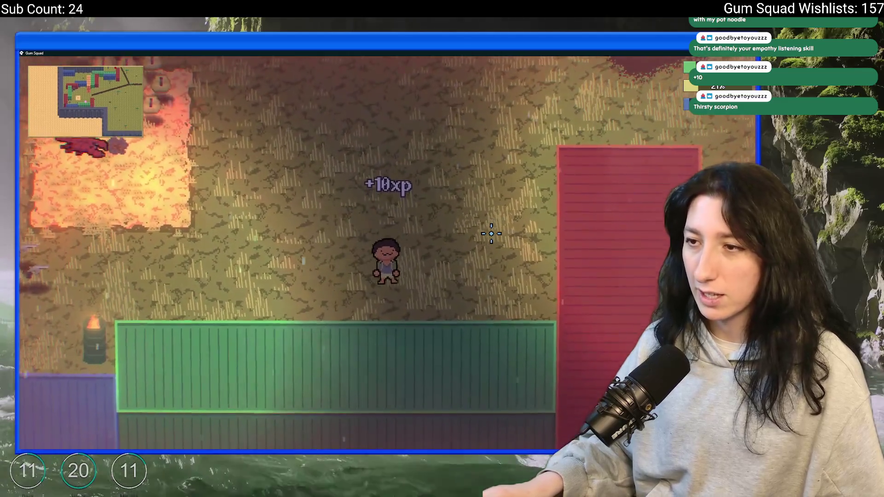
pyautogui.press('a')
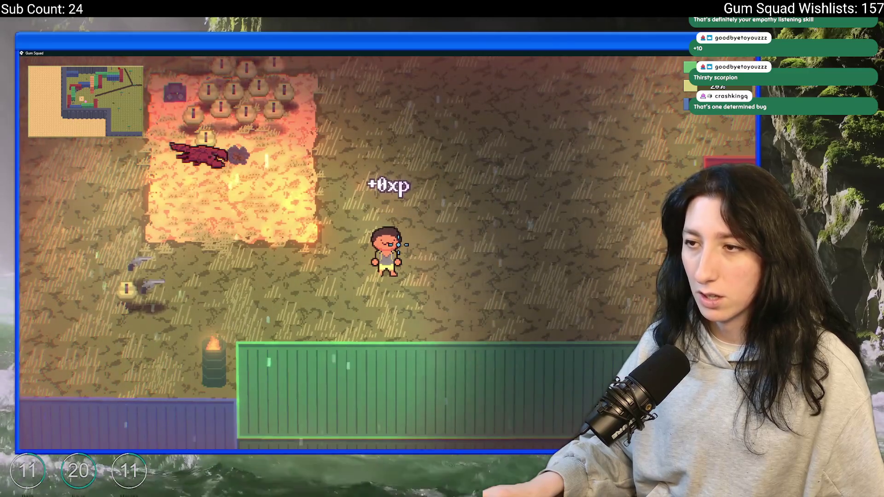
pyautogui.hotkey('alt', 'Tab')
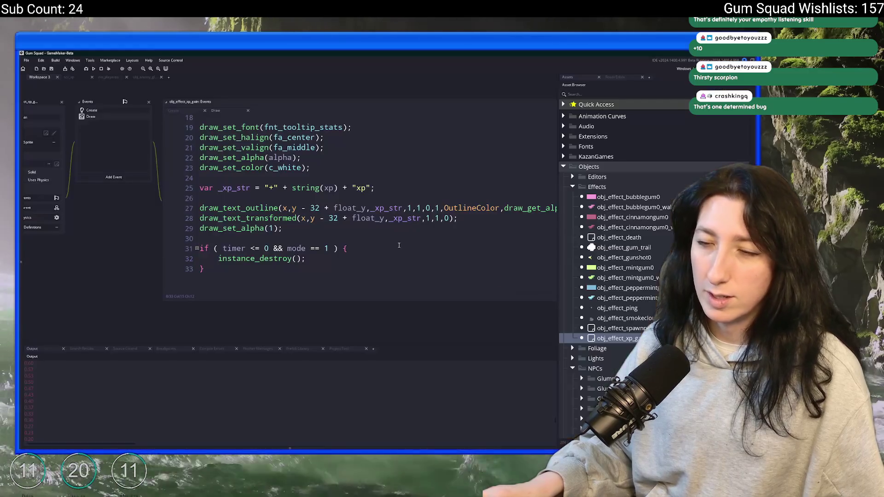
pyautogui.click(379, 218)
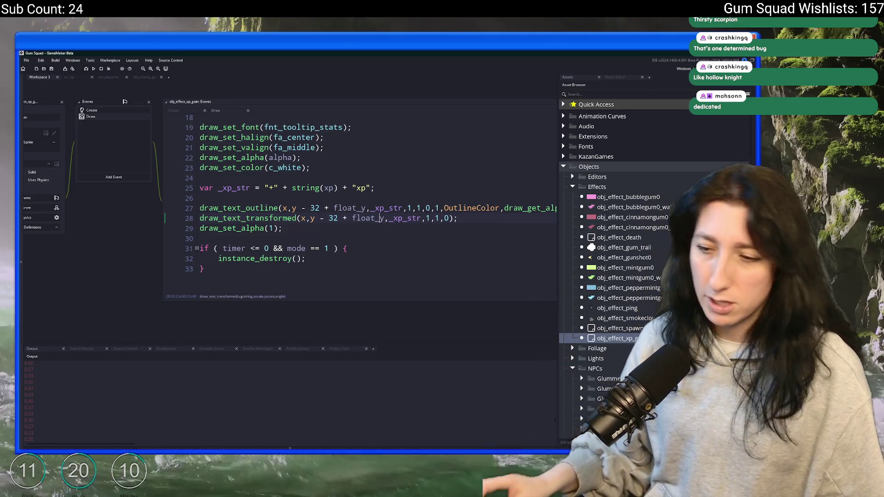
pyautogui.click(257, 188)
pyautogui.press('super')
pyautogui.write('discord')
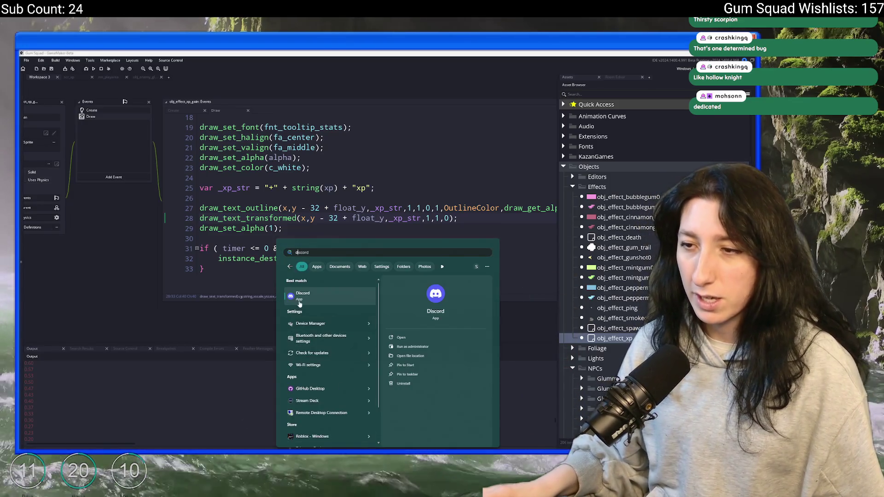
pyautogui.press('Return')
pyautogui.scroll(6, 367, 255)
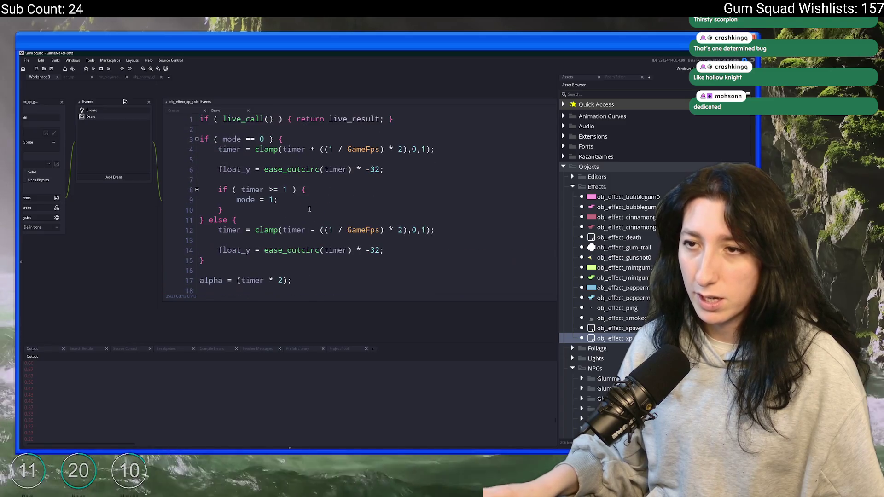
pyautogui.scroll(-6, 367, 255)
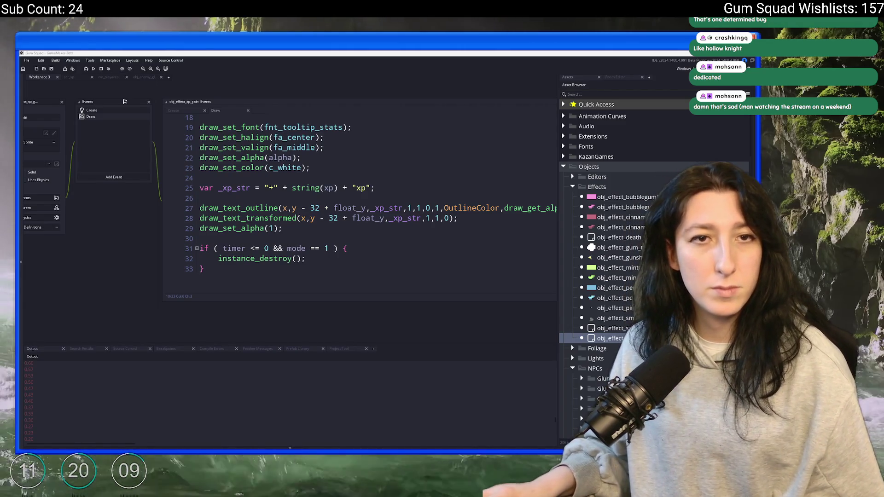
# Switch away from GameMaker, then close Windows Media Player after it fails to open Devlog_11_Music.mp4.
pyautogui.hotkey('alt', 'Tab')
pyautogui.press('Tab')
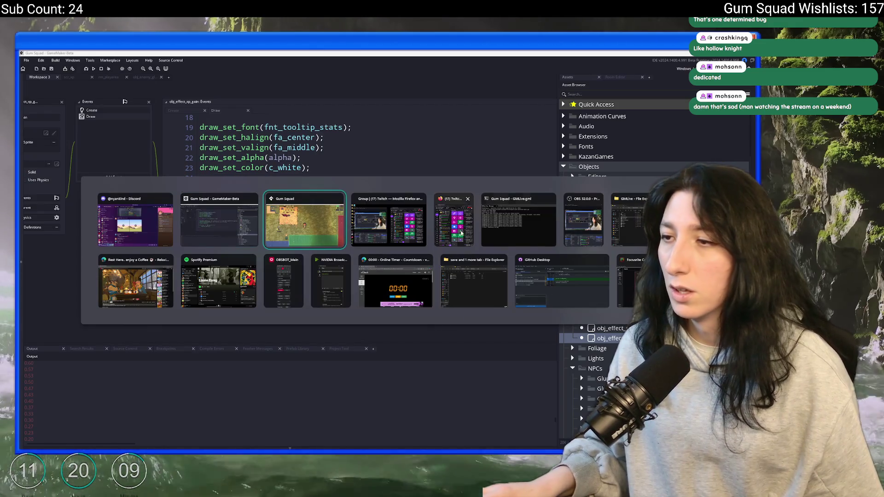
pyautogui.click(414, 238)
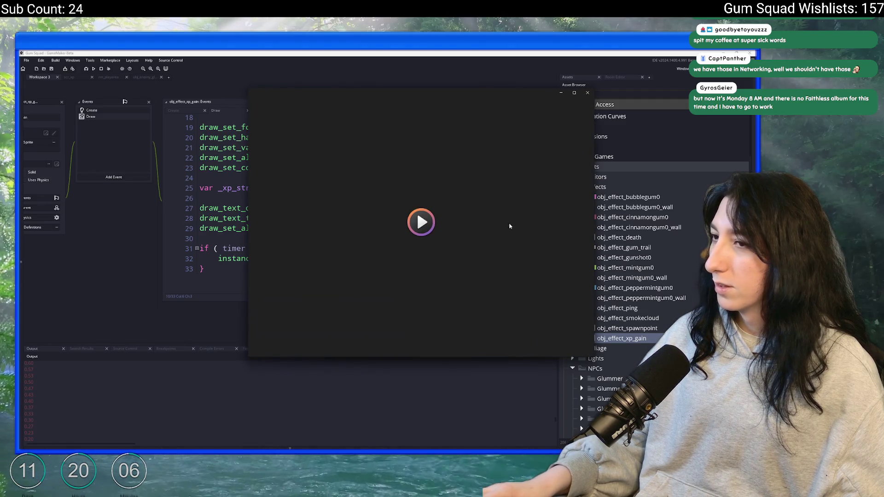
pyautogui.click(588, 94)
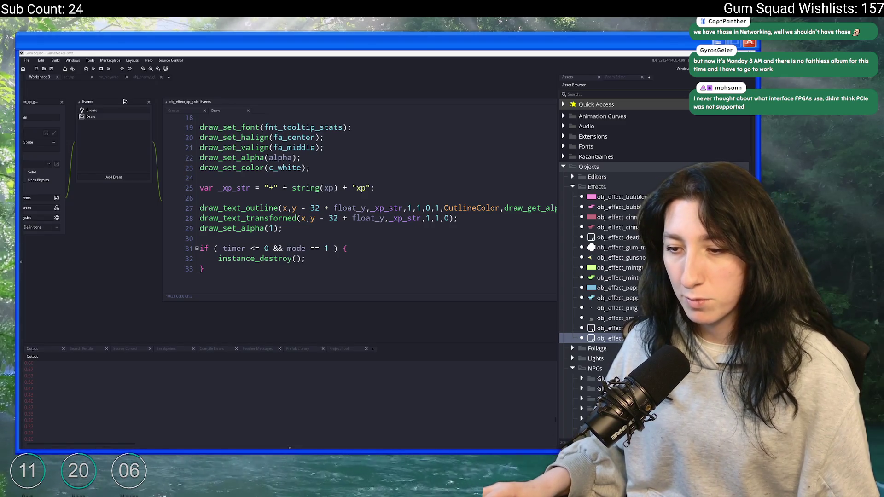
# Launch VLC media player from the Start menu search and dismiss its update prompt.
pyautogui.press('super')
pyautogui.write('d')
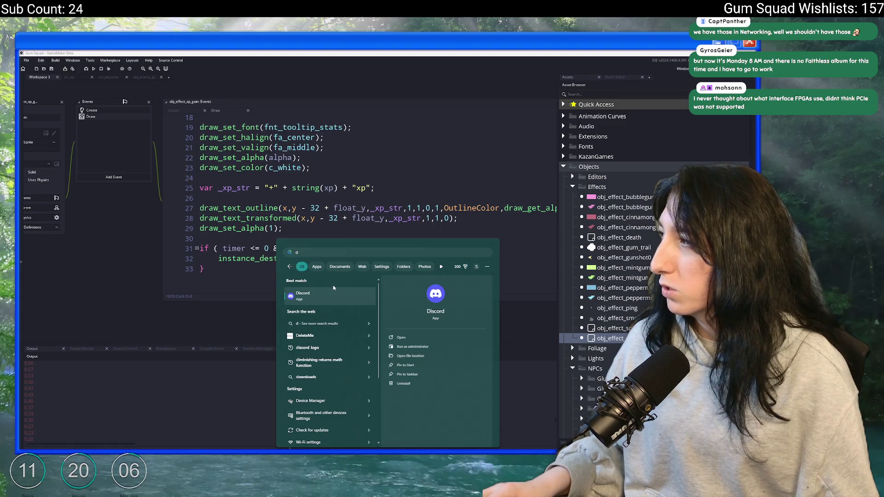
pyautogui.click(318, 298)
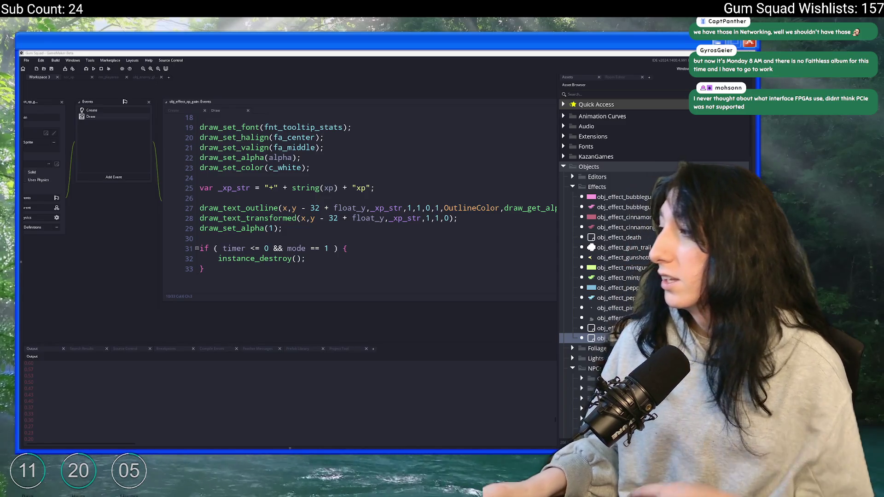
pyautogui.press('super')
pyautogui.write('va')
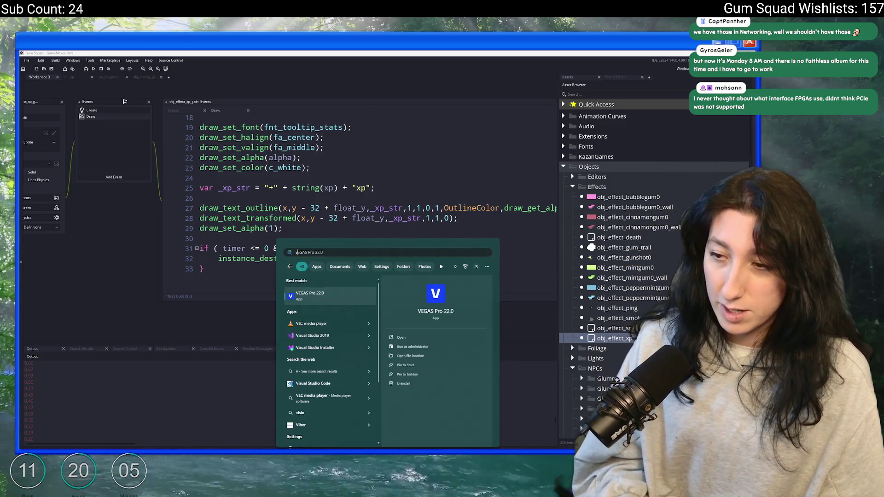
pyautogui.write('l')
pyautogui.press('Return')
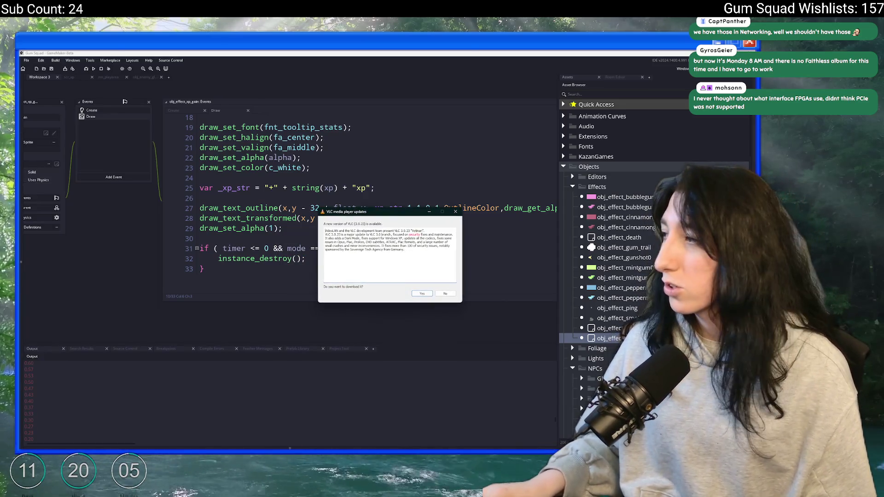
pyautogui.press('Escape')
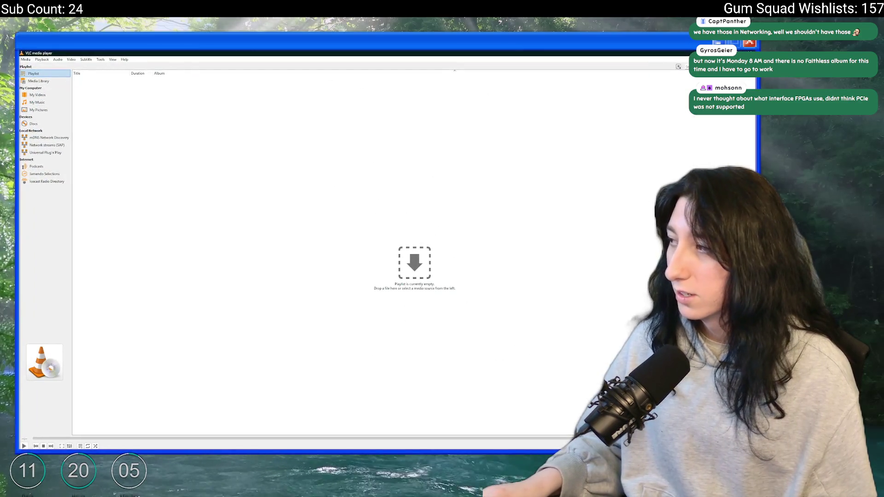
# Add Gum Squad Devlog_11_Music.mp4 to VLC's playlist and play it full screen, volume raised twice.
pyautogui.moveTo(296, 216); pyautogui.dragTo(148, 410)
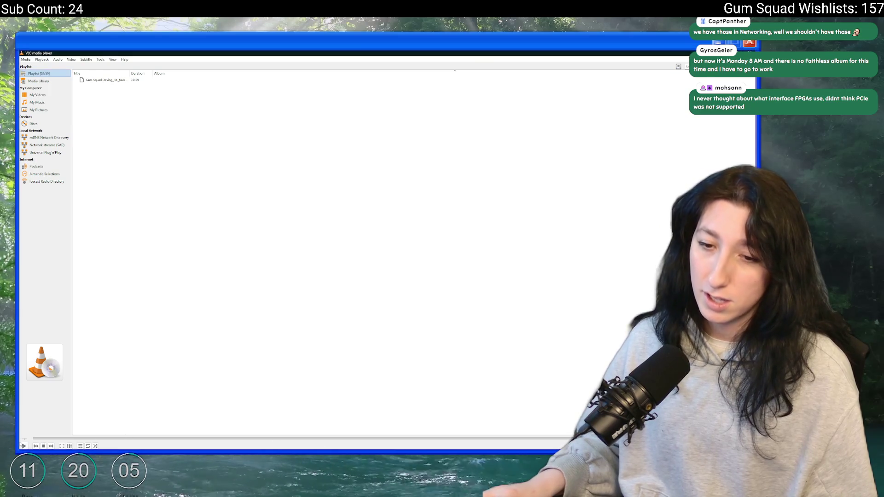
pyautogui.click(142, 81)
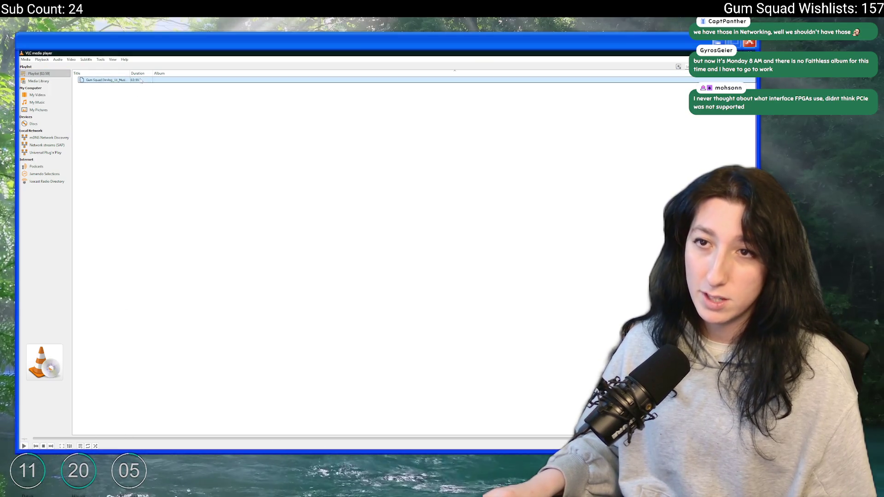
pyautogui.doubleClick(141, 81)
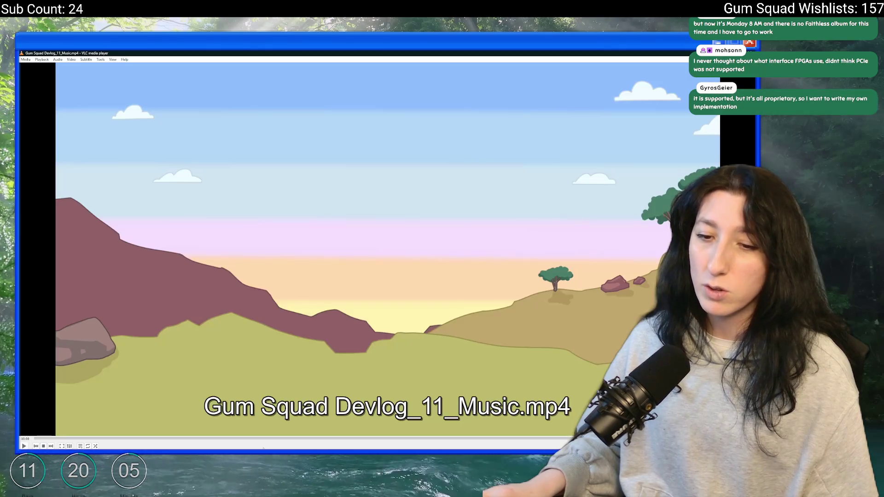
pyautogui.hotkey('ctrl', 'Up')
pyautogui.hotkey('ctrl', 'Up')
pyautogui.hotkey('ctrl', 'Up')
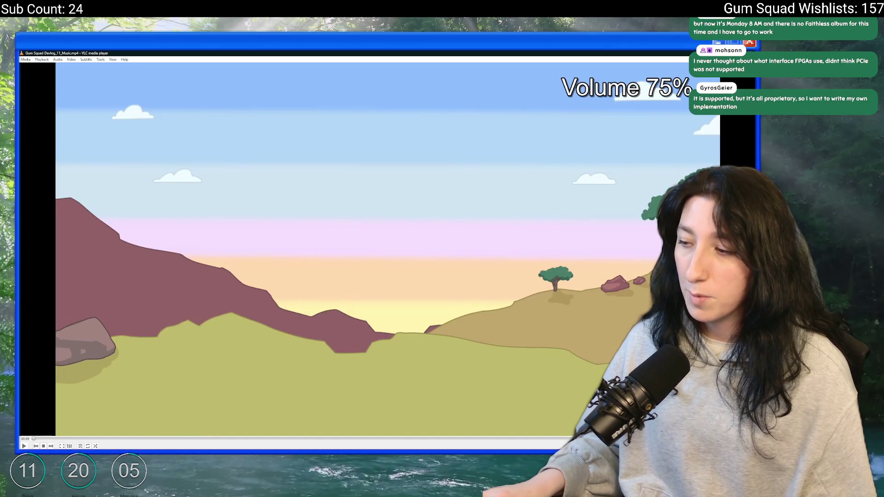
pyautogui.hotkey('ctrl', 'Up')
pyautogui.hotkey('ctrl', 'Up')
pyautogui.hotkey('ctrl', 'Up')
pyautogui.press('f')
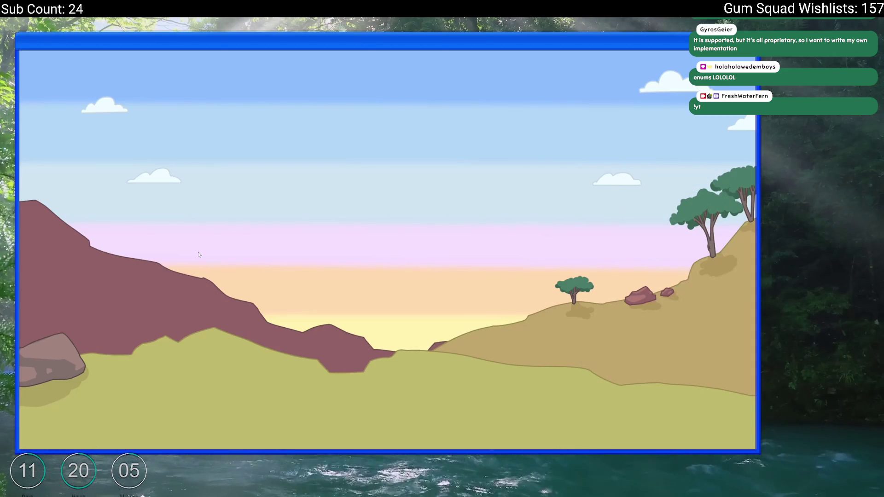
pyautogui.moveTo(136, 257)
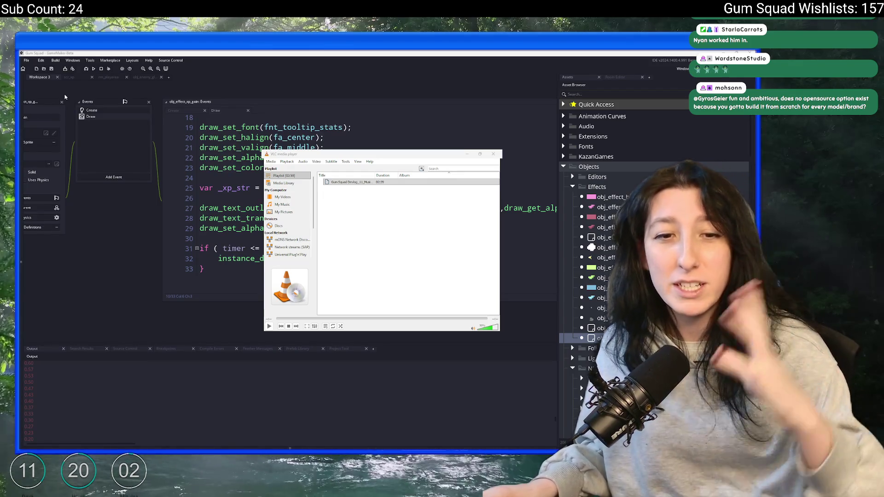
# Close VLC, skip to the next background music track, and refocus the obj_effect_xp_gain Draw code.
pyautogui.click(495, 154)
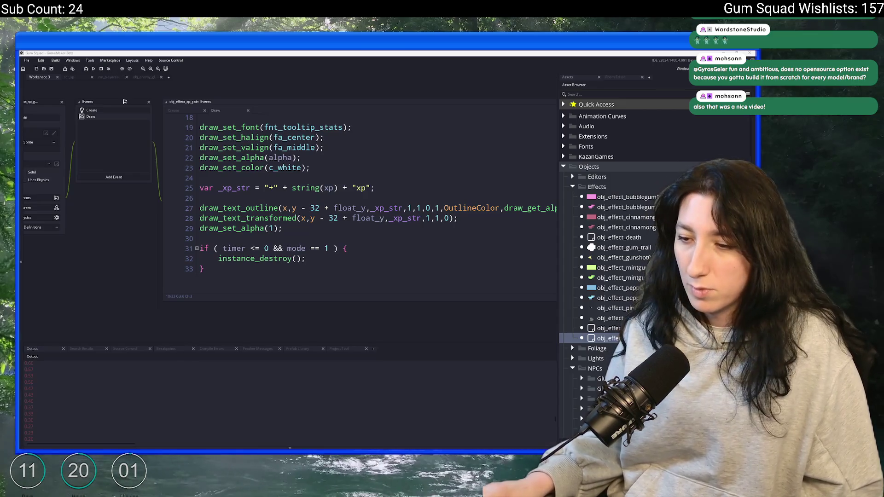
pyautogui.click(390, 442)
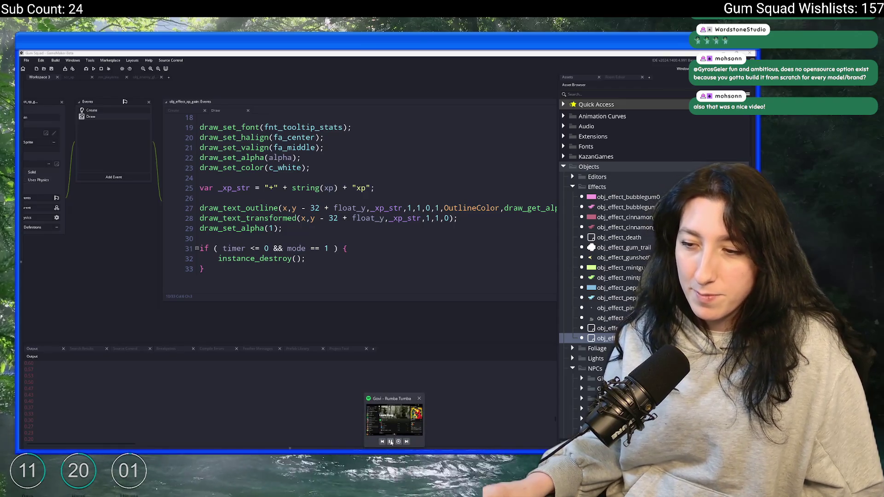
pyautogui.click(304, 430)
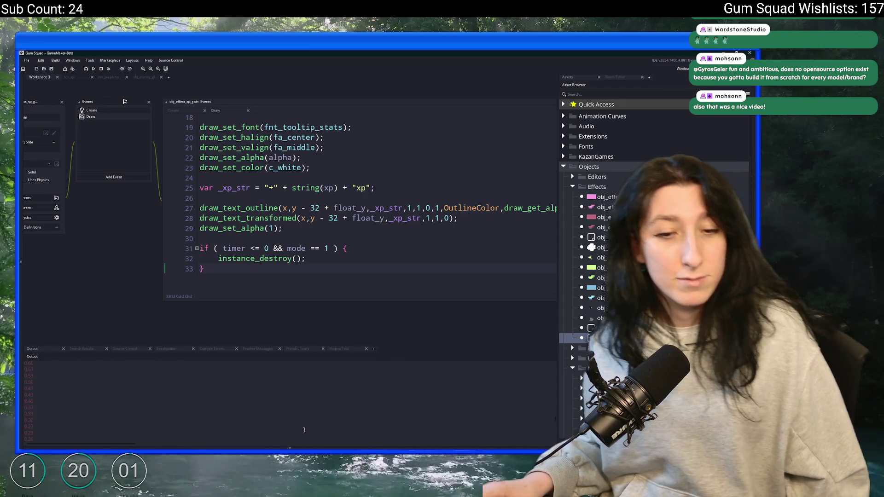